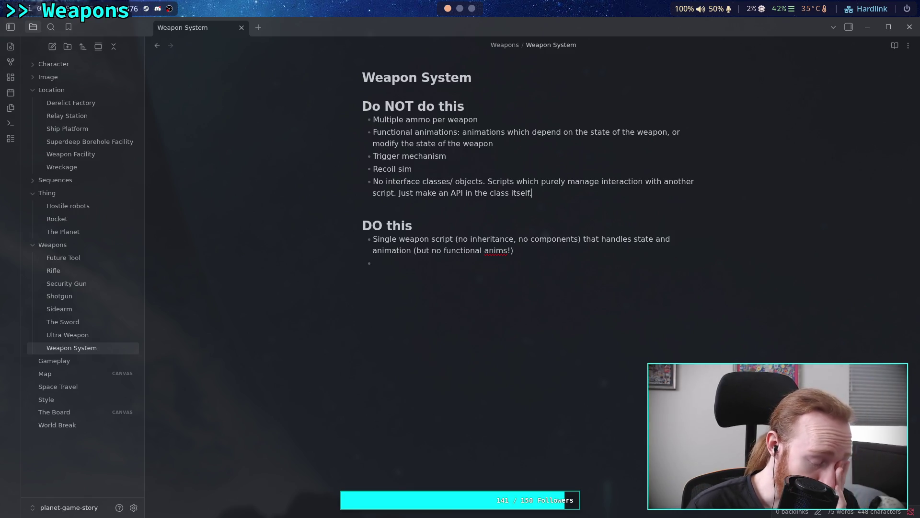
Step: Move the weapon rules note to the vault root and retitle it 'Systems Development'
click(531, 193)
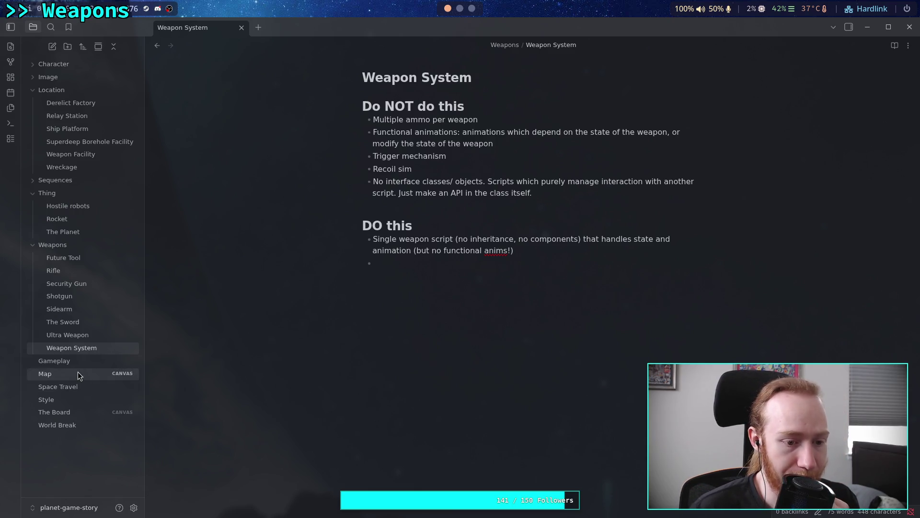
drag(62, 349, 64, 438)
double_click(441, 77)
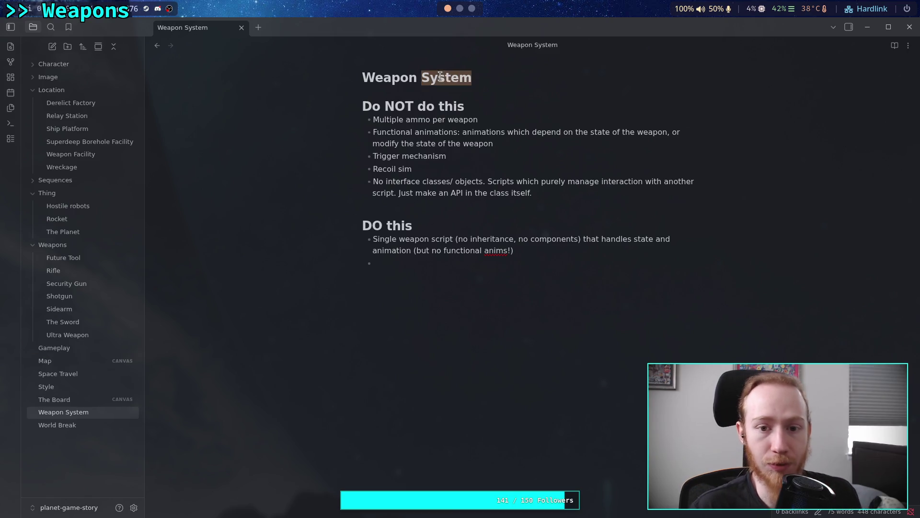
triple_click(445, 73)
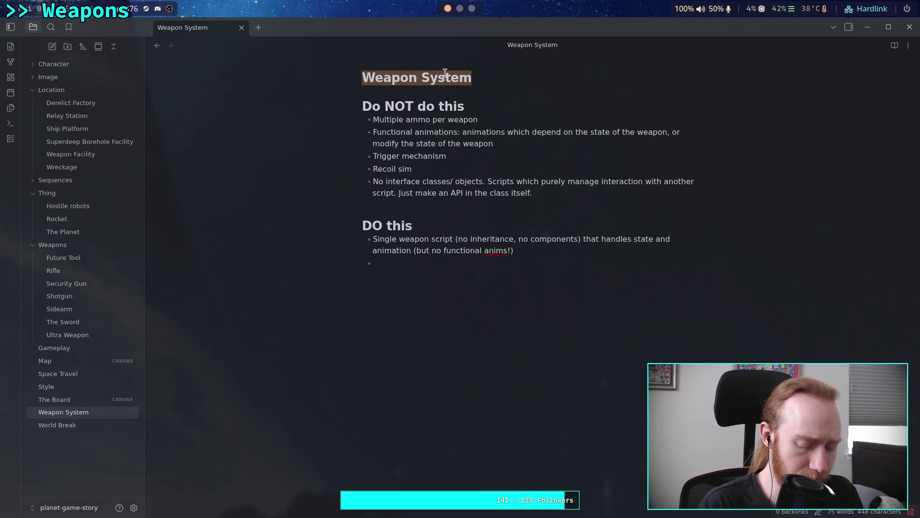
text(Sps)
key(BackSpace)
key(BackSpace)
text(ys)
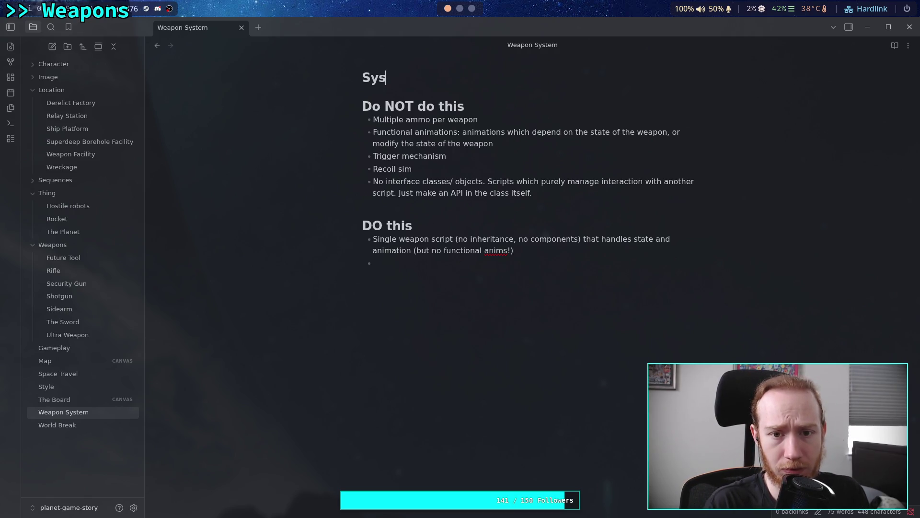
text(tems de)
key(BackSpace)
key(BackSpace)
text(D)
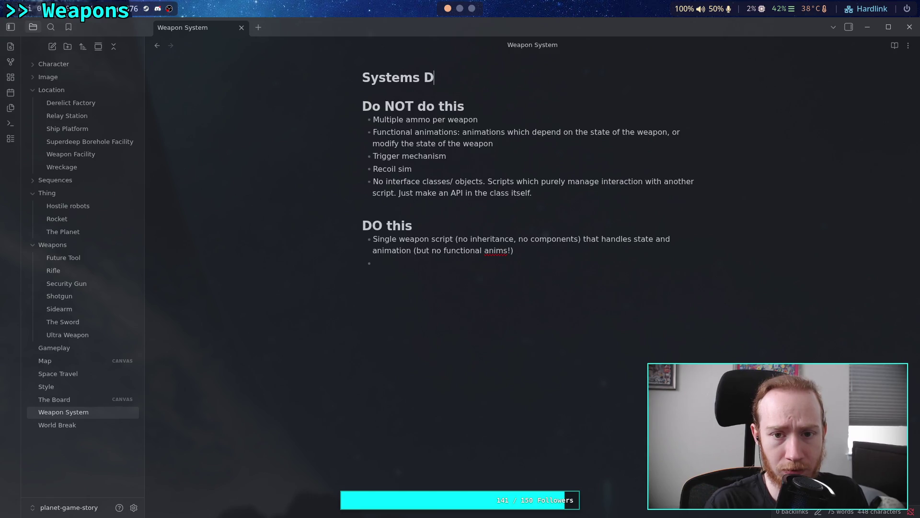
text(evelopn)
key(BackSpace)
text(m)
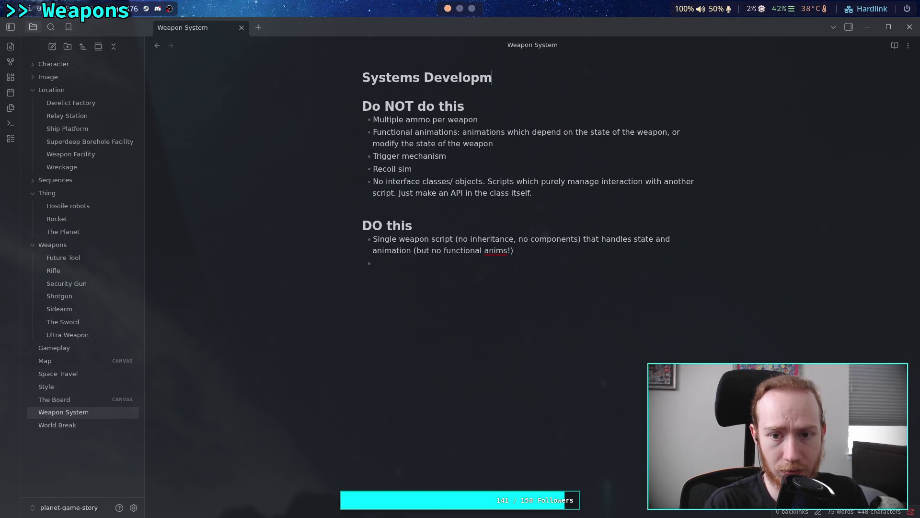
text(ponent)
key(Return)
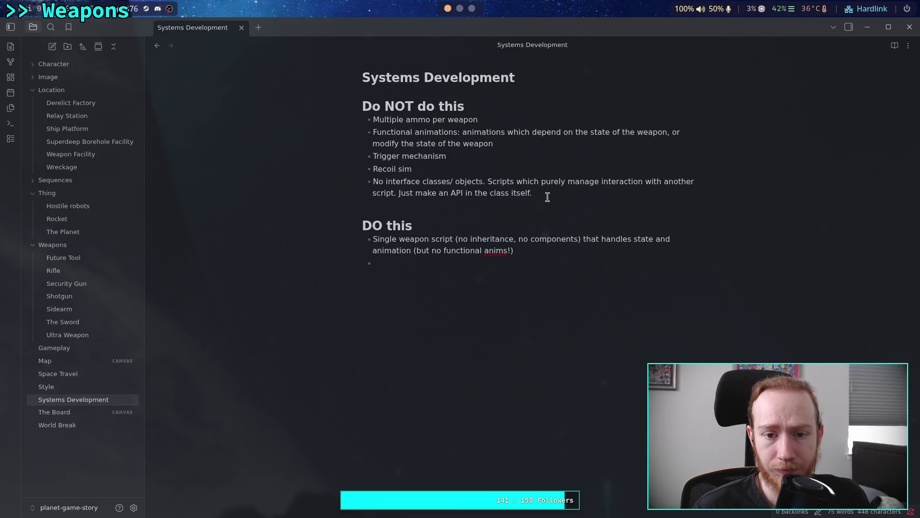
Step: Rename the note back to 'Weapons System' and return it to the Weapons folder
right_click(84, 403)
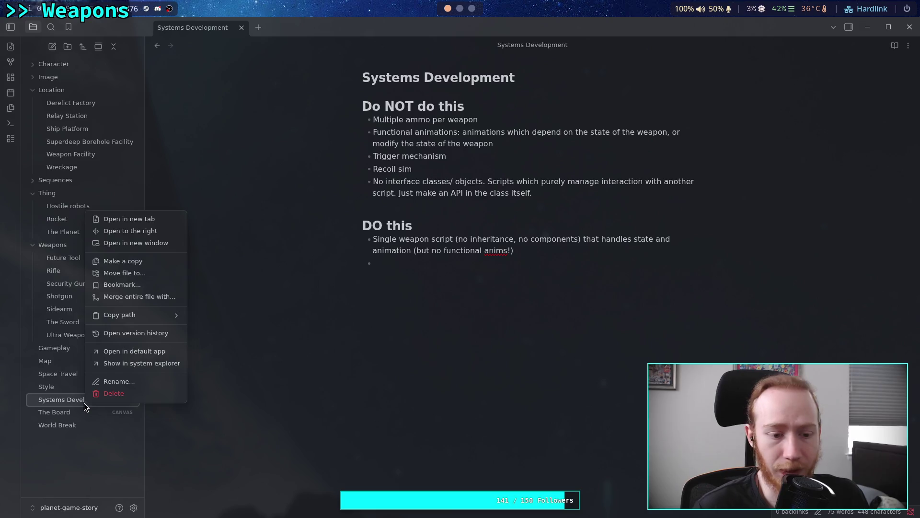
click(107, 381)
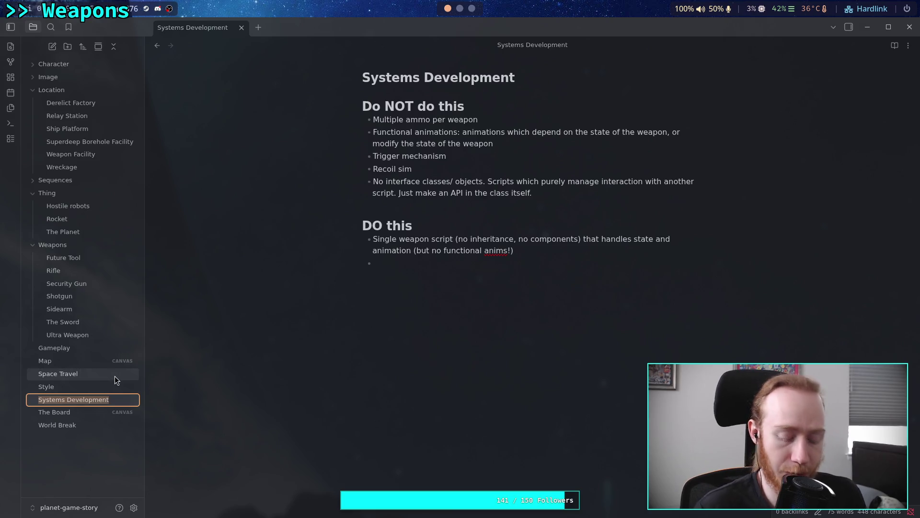
text(Weapons)
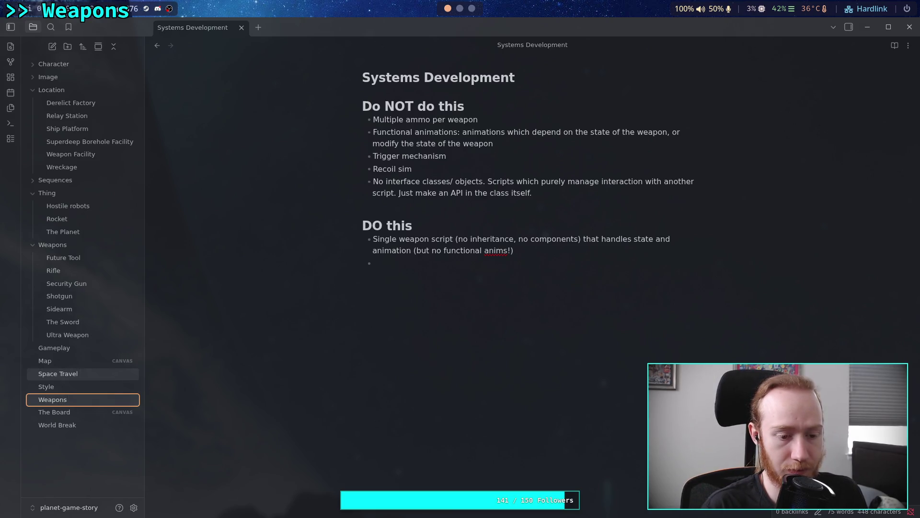
text( System)
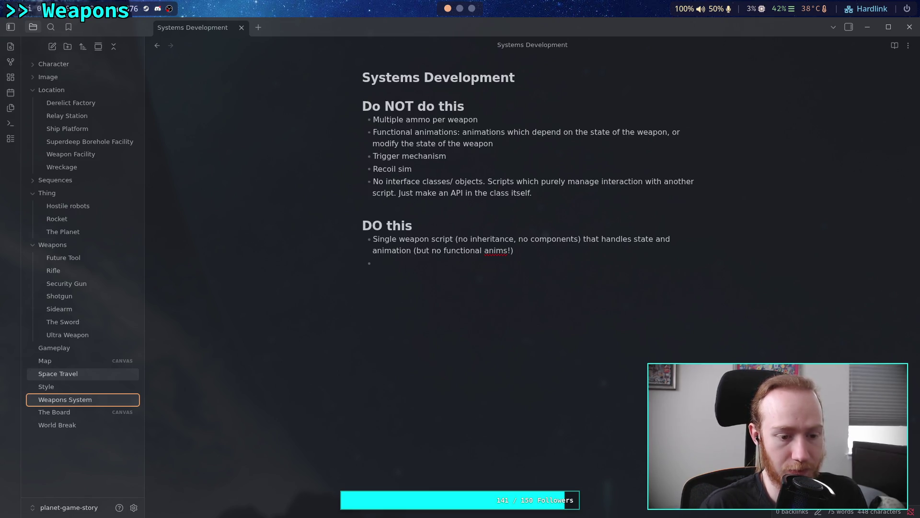
key(Return)
drag(67, 416, 73, 246)
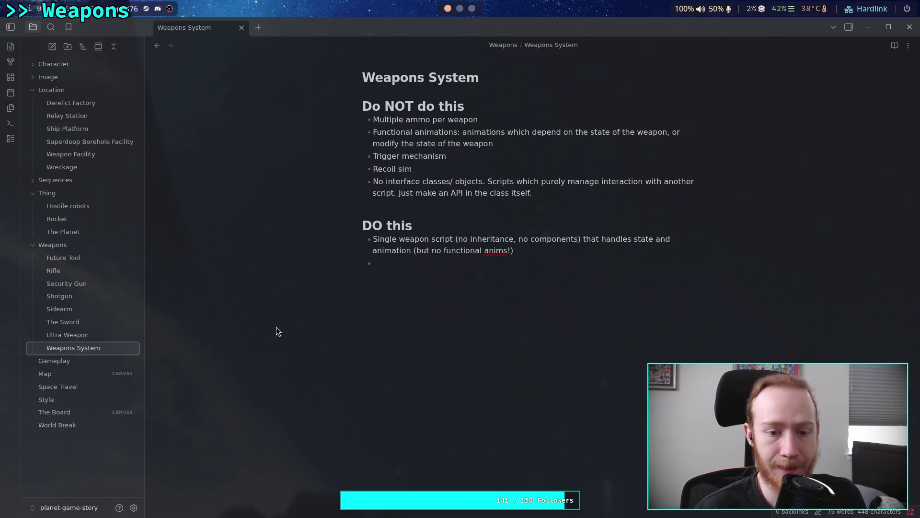
right_click(64, 442)
Step: Create a 'Systems Development' note with the heading '# Do NOT do this' and a line below
click(114, 450)
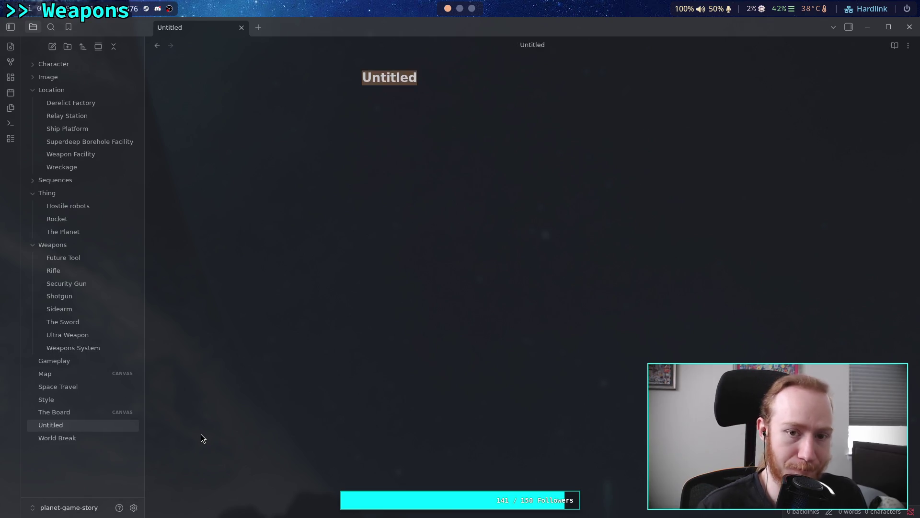
text(Syst)
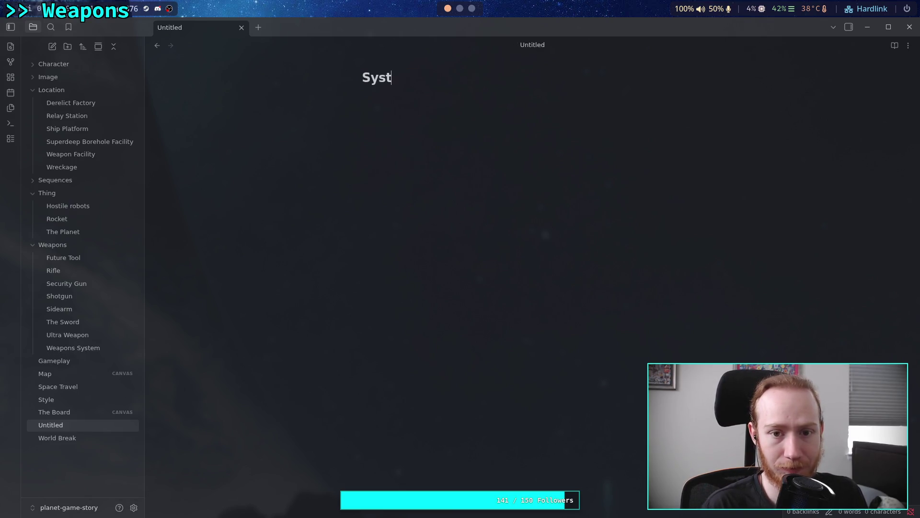
text(ems Develop)
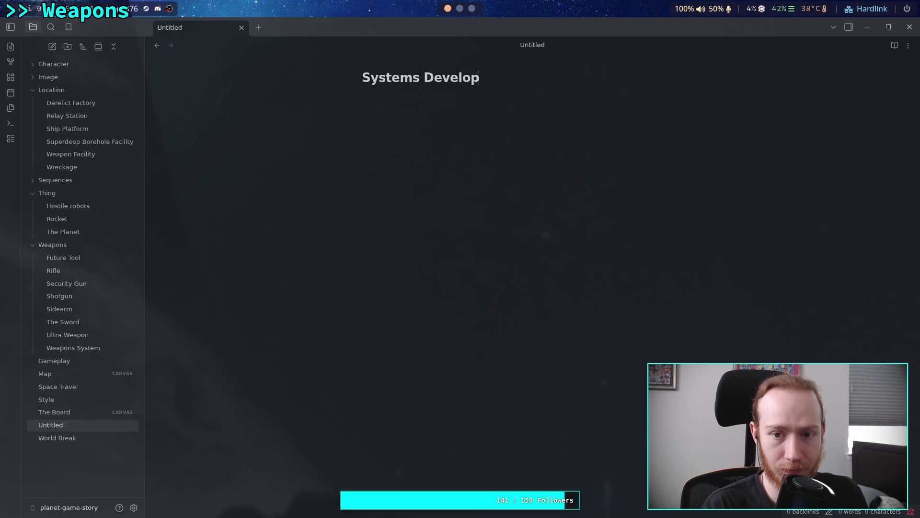
text(ment)
key(Return)
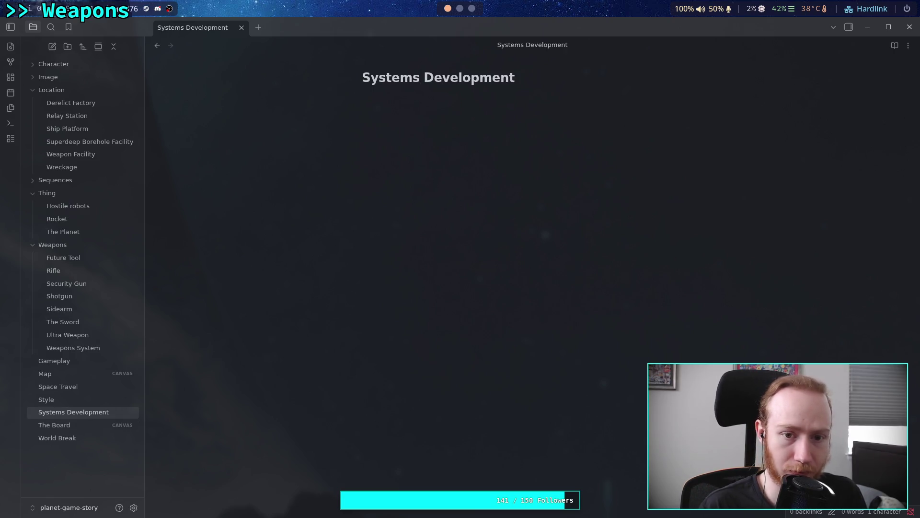
text(# DO)
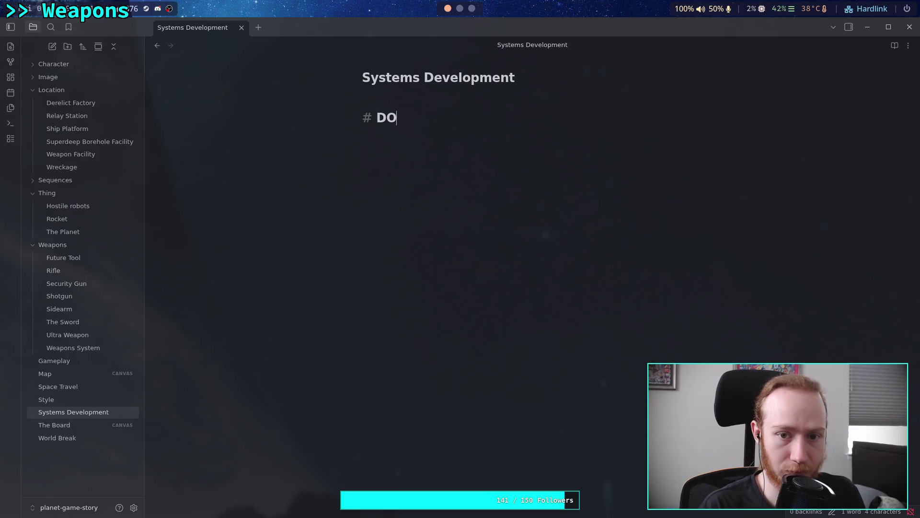
key(BackSpace)
text(o )
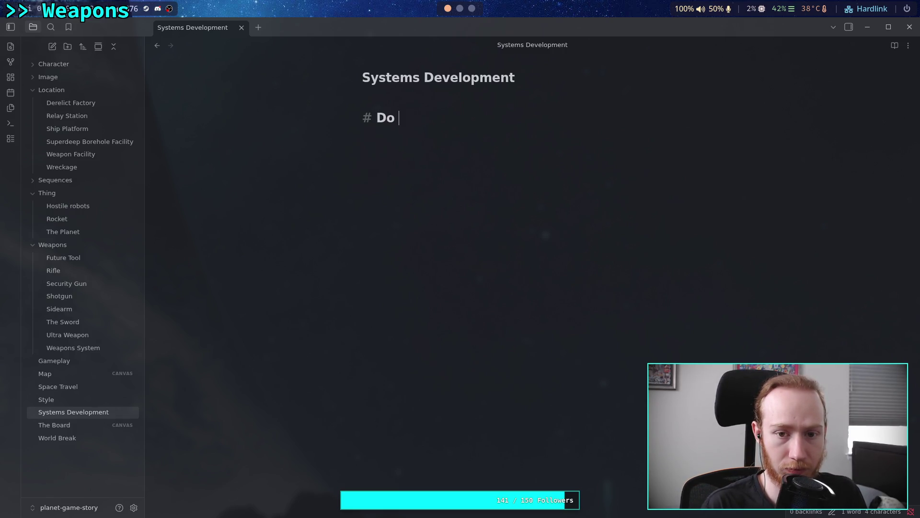
text(NOT do thi)
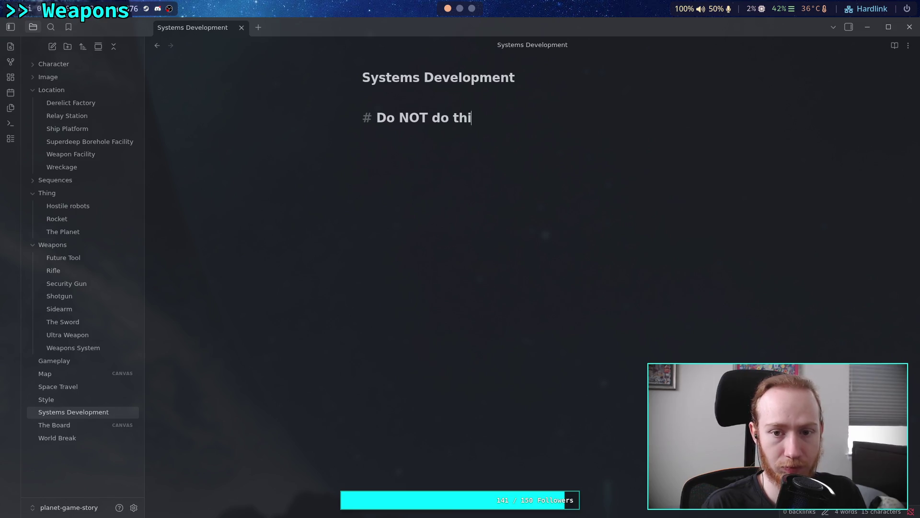
text(s)
key(Return)
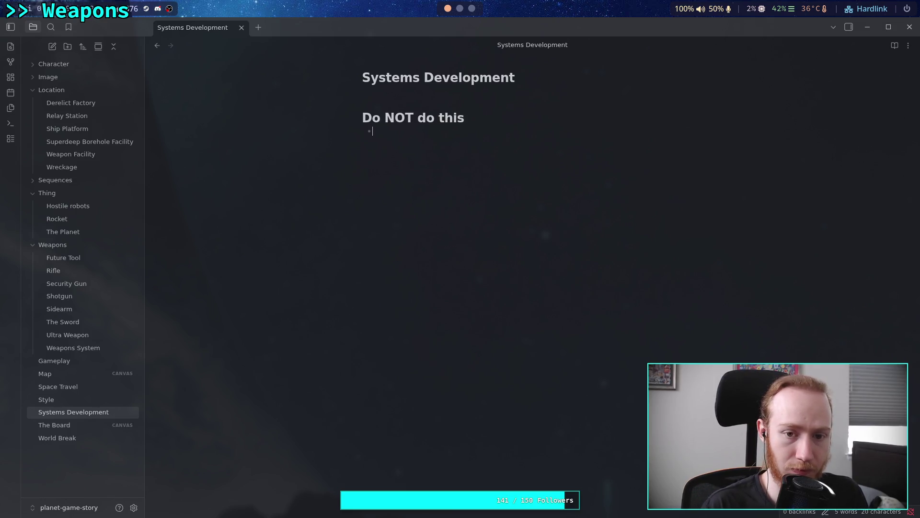
click(102, 349)
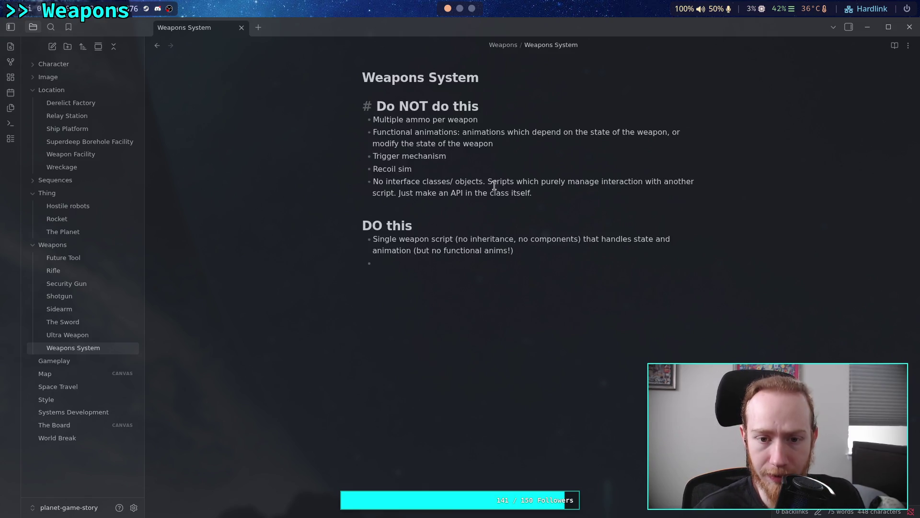
Step: Move the 'No interface classes' rule from Weapons System under Systems Development's Do NOT heading
drag(533, 192, 367, 182)
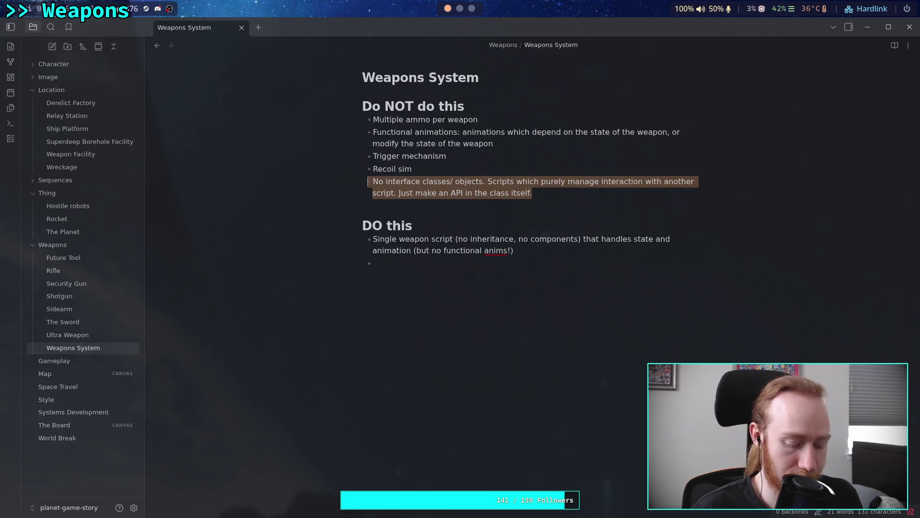
drag(574, 190, 362, 179)
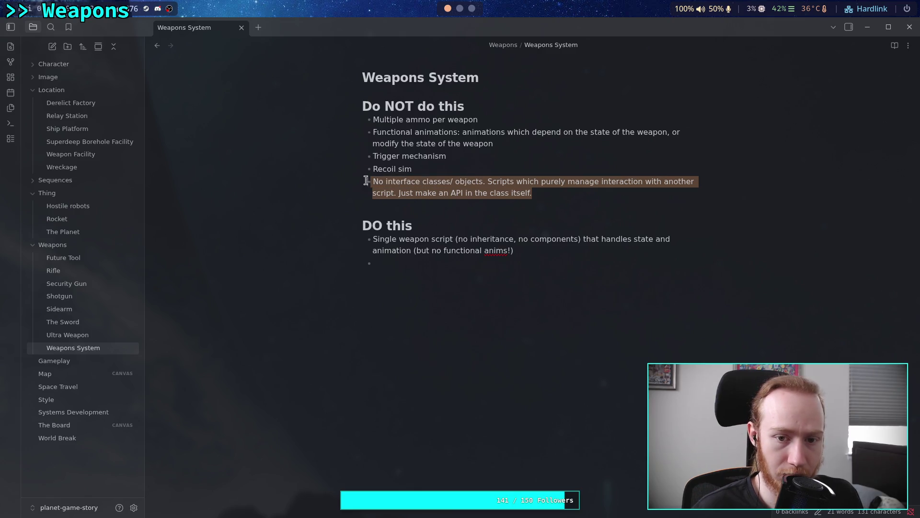
key(shift+Home)
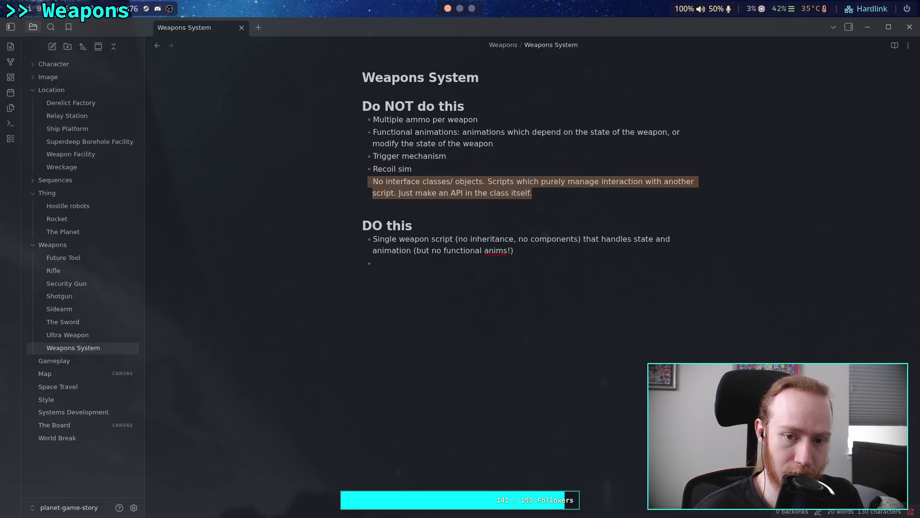
key(ctrl+x)
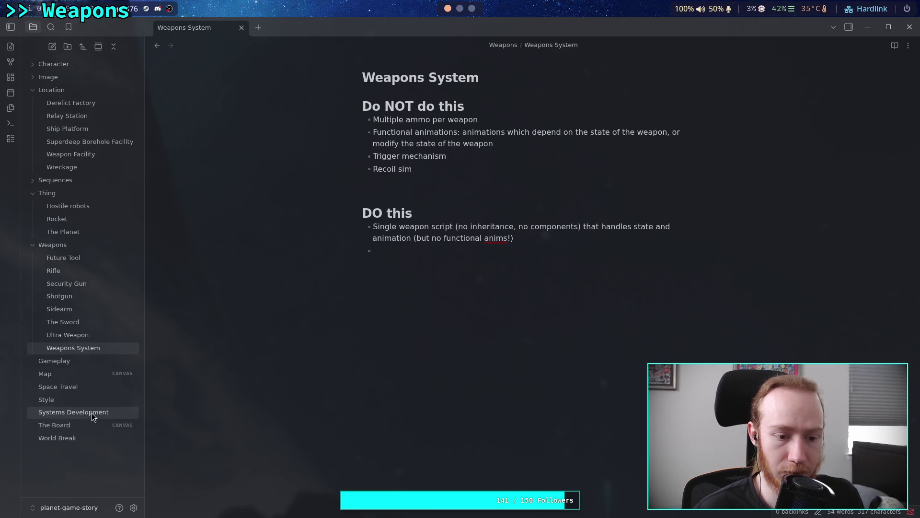
click(91, 412)
click(418, 128)
key(BackSpace)
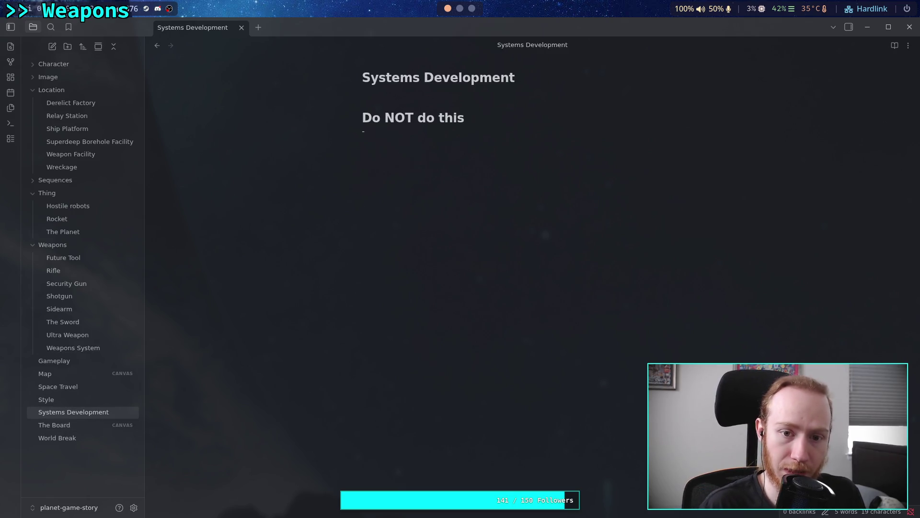
key(ctrl+v)
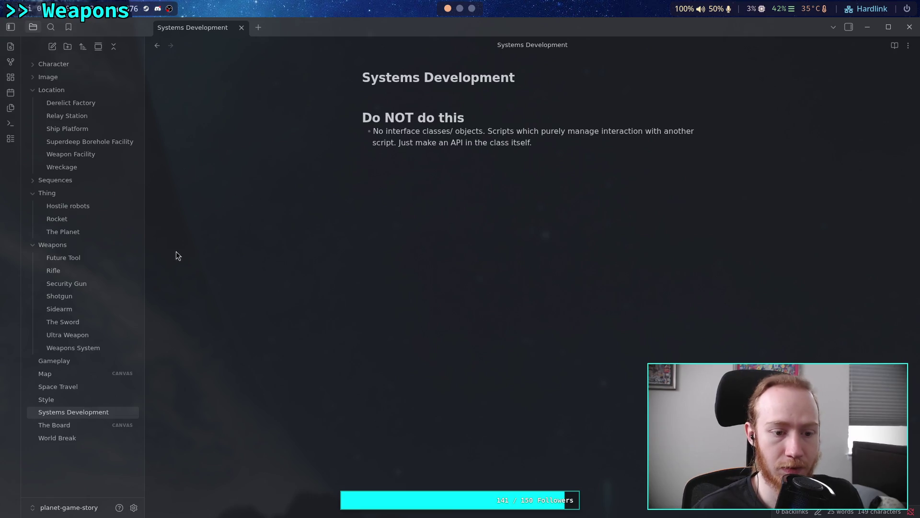
Step: In Weapons System, remove the blank line after Recoil sim and copy the 'Functional animations' label
click(109, 348)
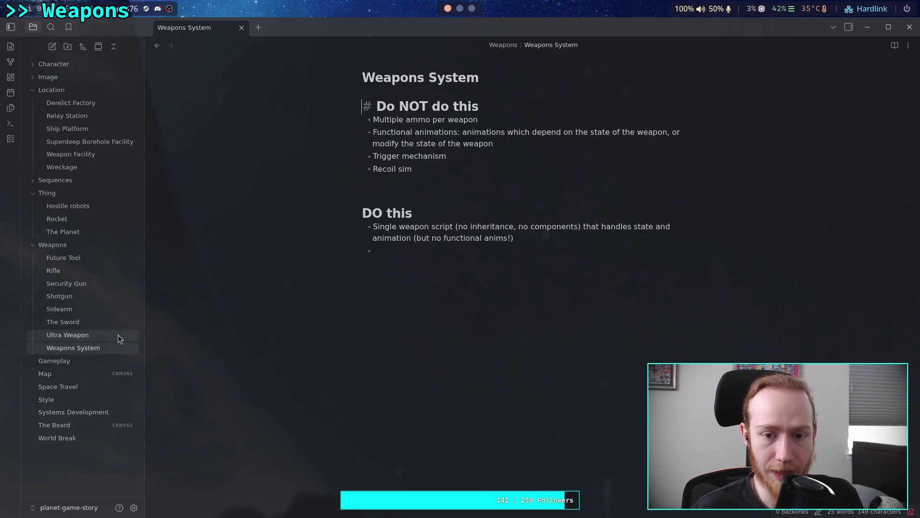
click(413, 182)
key(BackSpace)
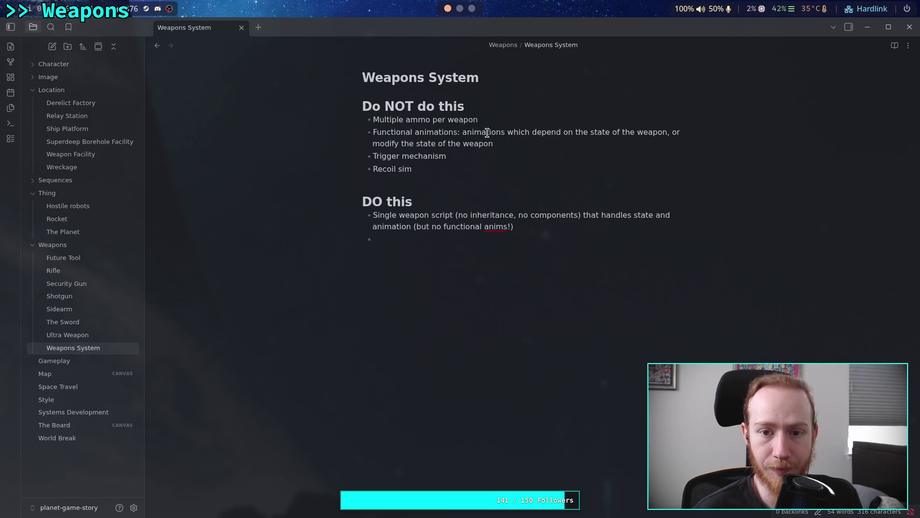
drag(372, 131, 379, 132)
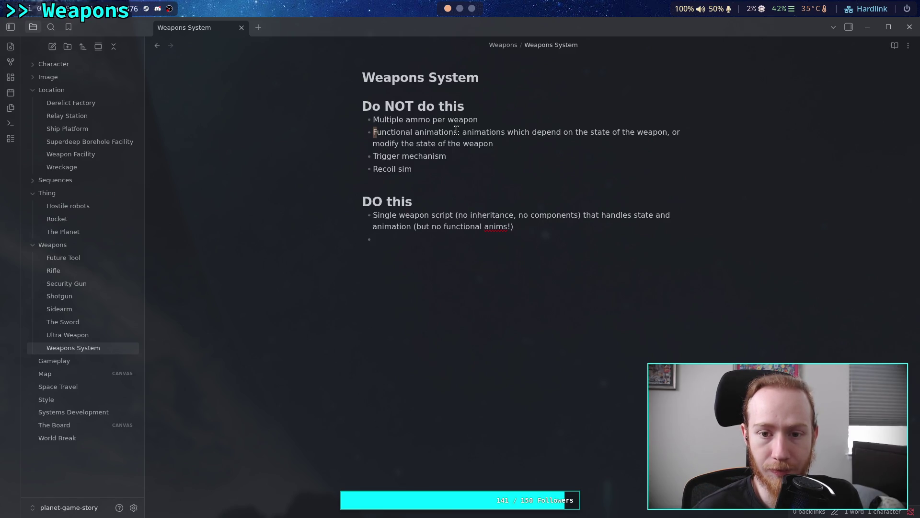
drag(456, 131, 368, 131)
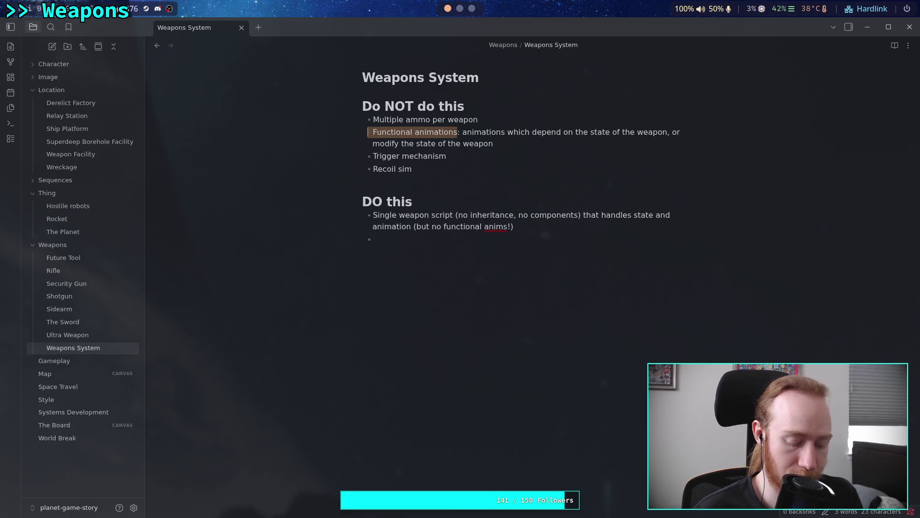
key(BackSpace)
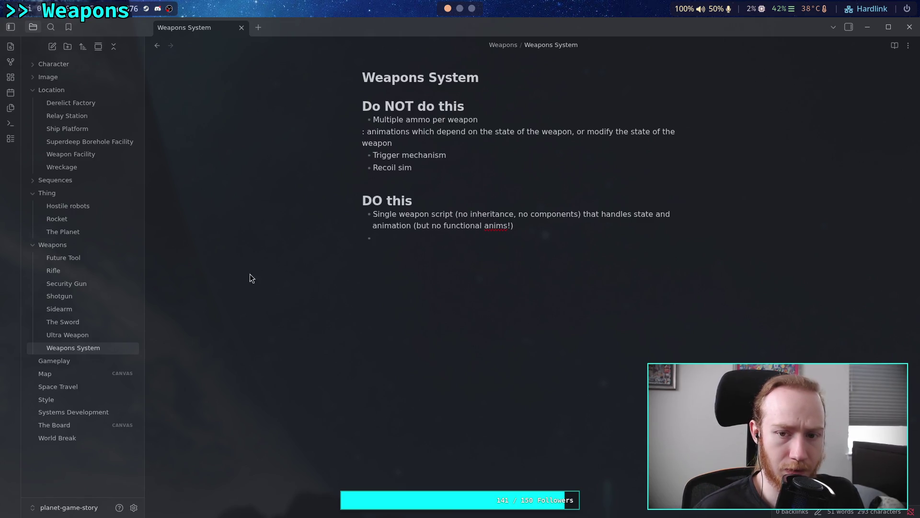
drag(391, 142, 330, 134)
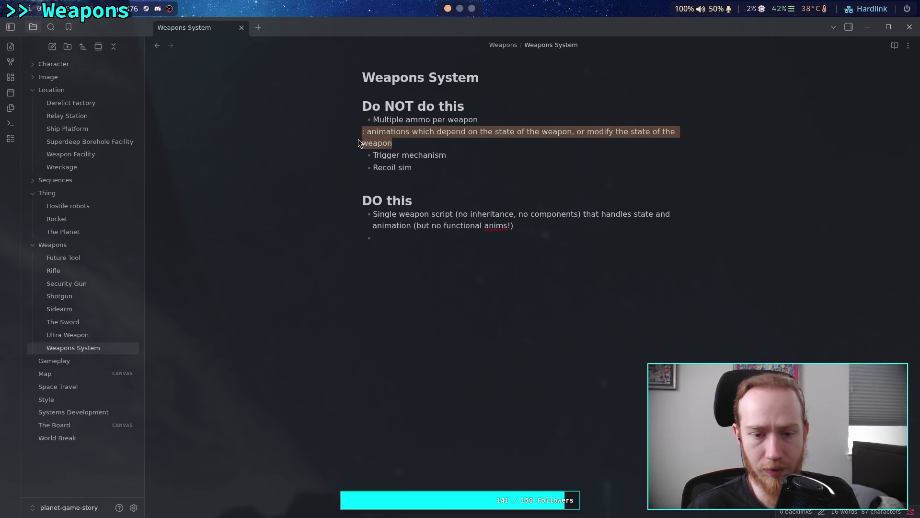
key(ctrl+z)
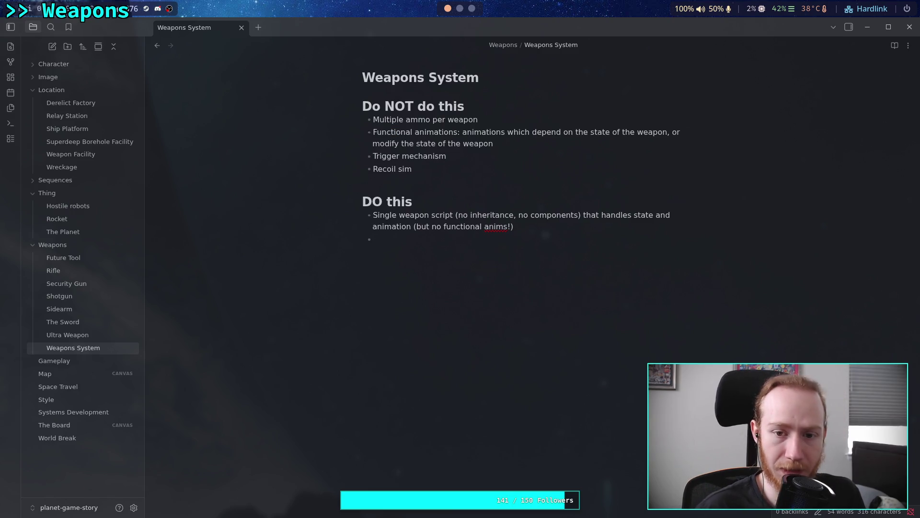
Step: Paste 'Functional animations' as a new Do NOT bullet in Systems Development and begin its explanation
click(78, 413)
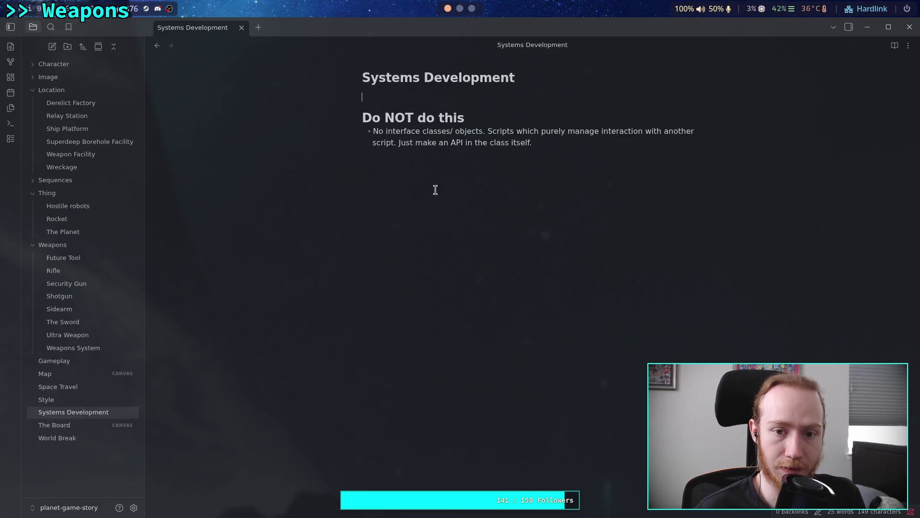
click(506, 220)
key(ctrl+v)
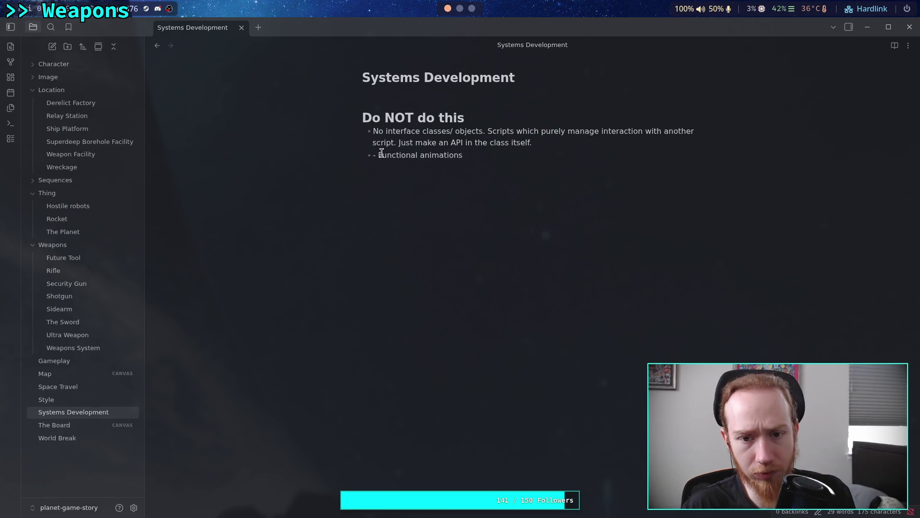
click(378, 152)
key(BackSpace)
key(End)
text(, a)
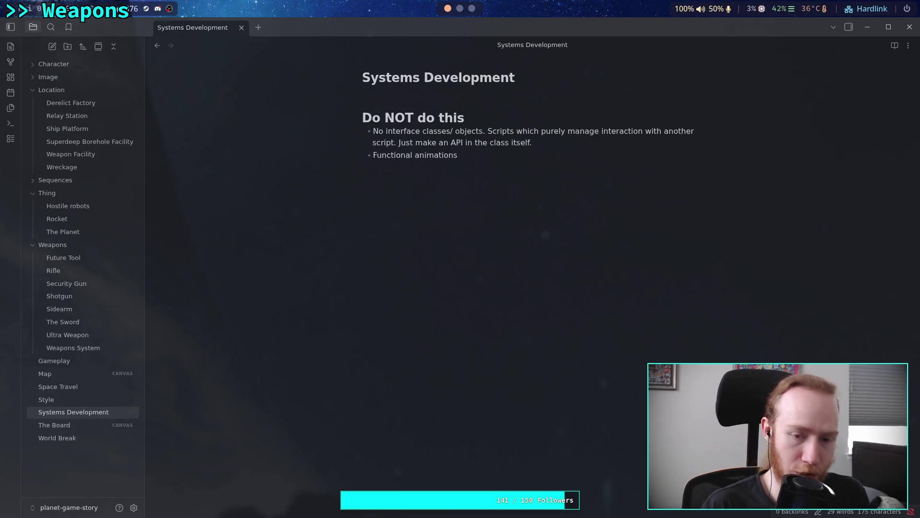
text(nimations wh)
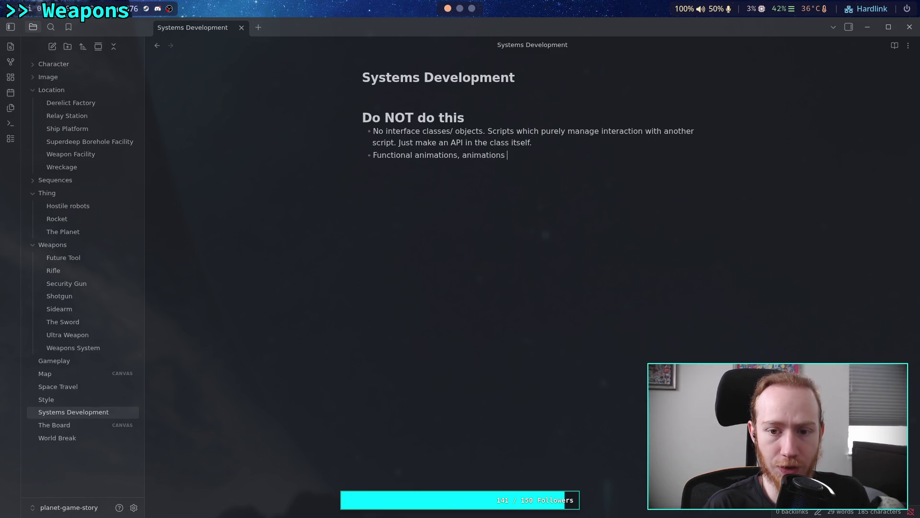
text(ich )
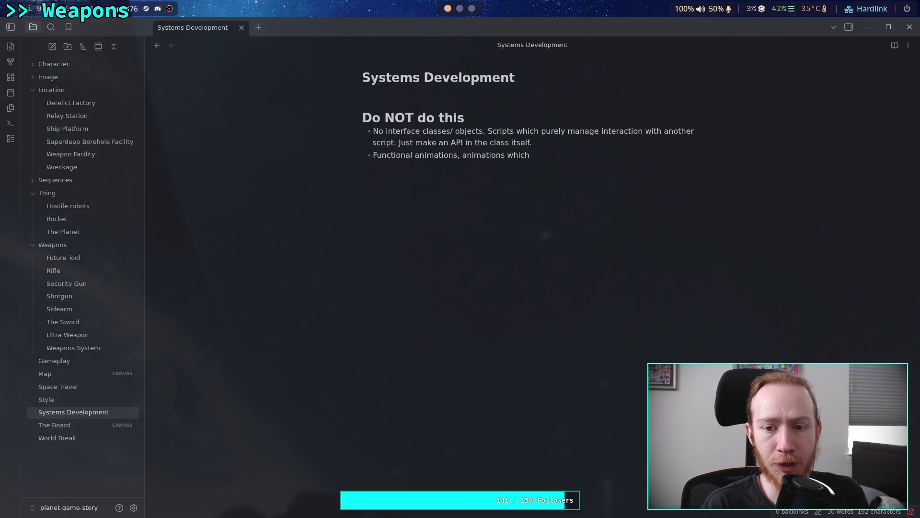
text(read grou)
Step: Finish the bullet: animations reading or modifying game state must be prepared and kicked off by the relevant system
key(BackSpace)
key(BackSpace)
key(BackSpace)
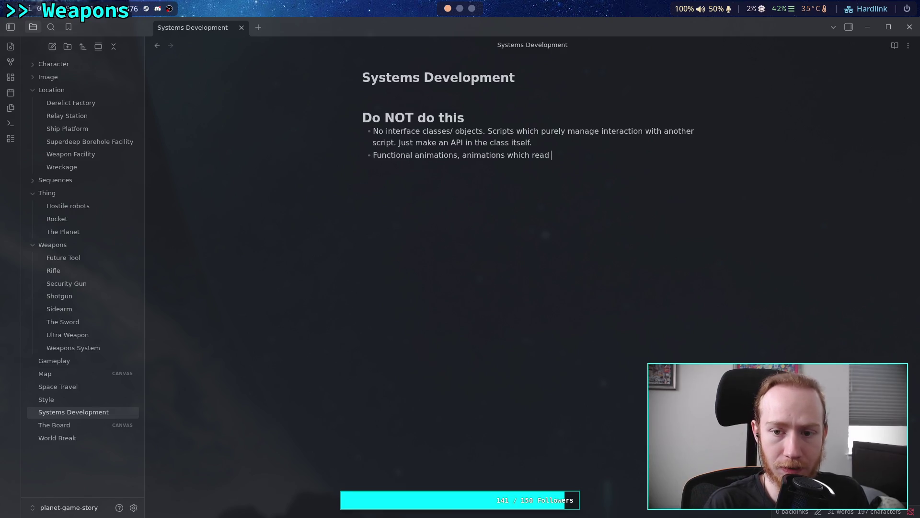
text(from or mo)
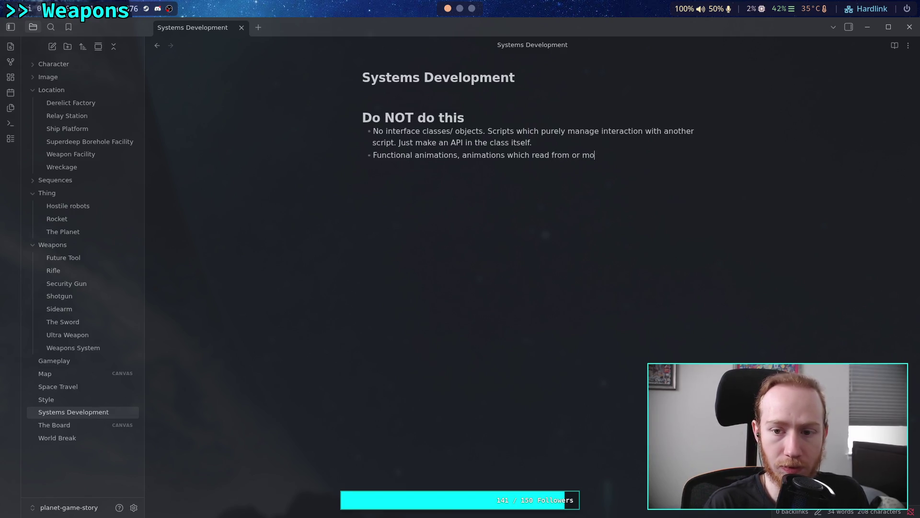
text(dify stat)
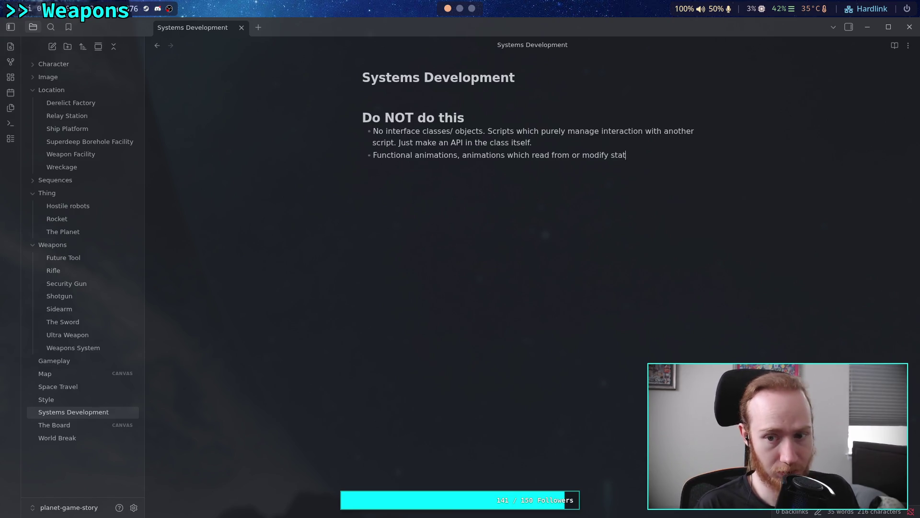
key(BackSpace)
key(BackSpace)
key(BackSpace)
key(BackSpace)
text(gam)
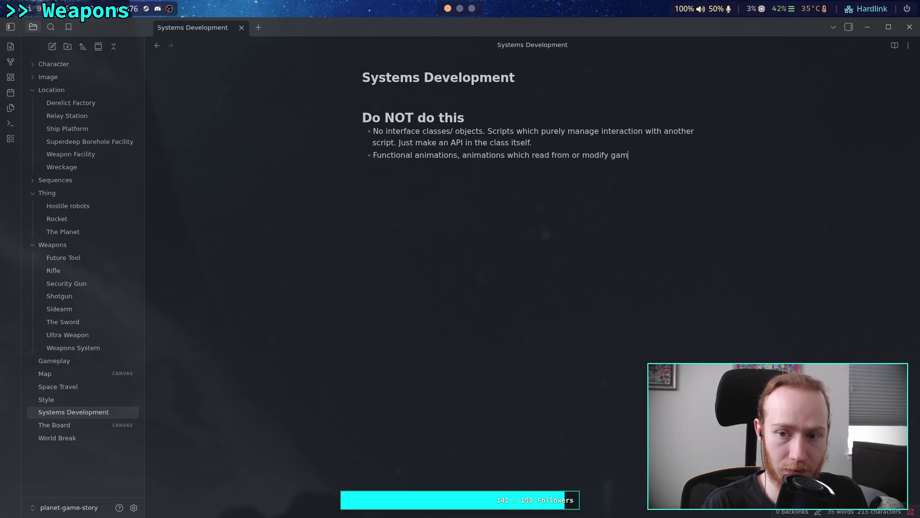
text(e state. )
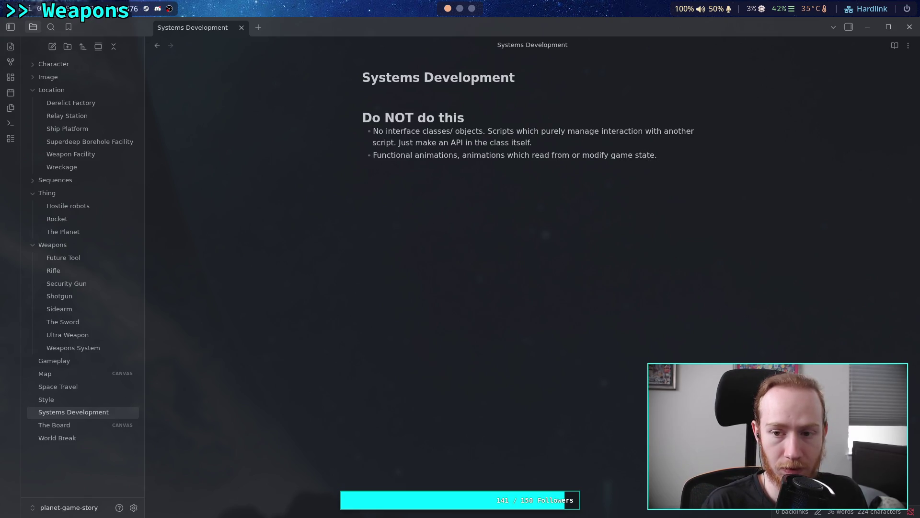
text(Animations )
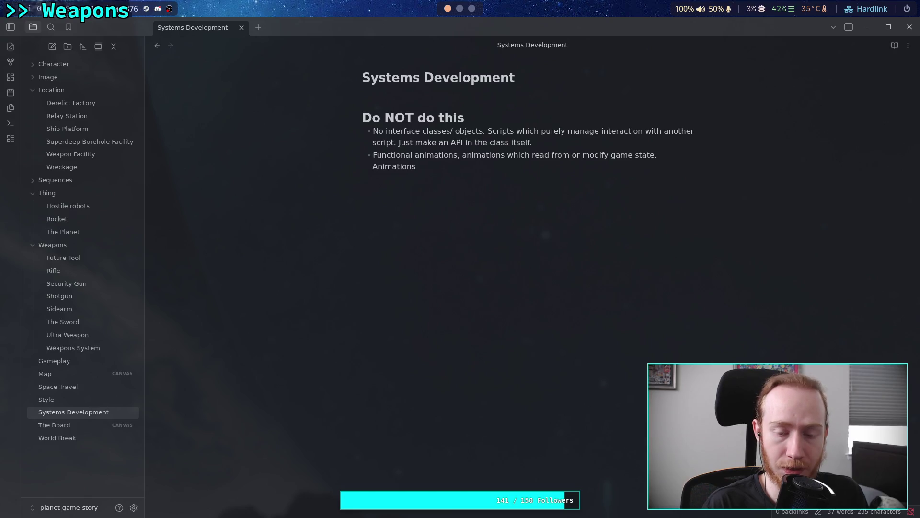
text(must be prepared a)
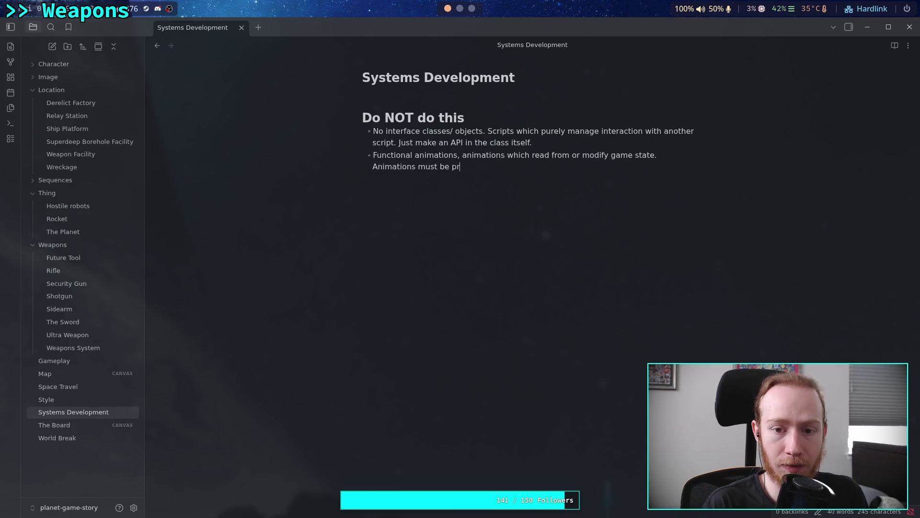
text(nd )
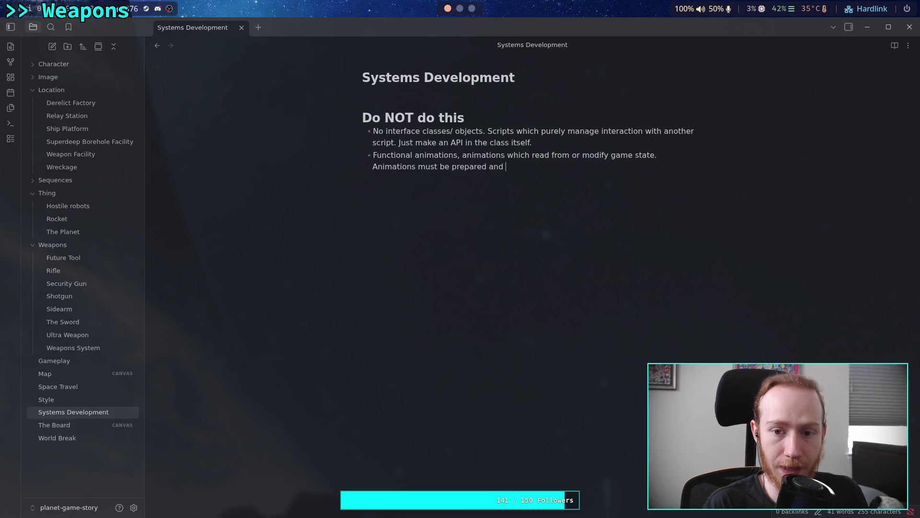
text(kicked o)
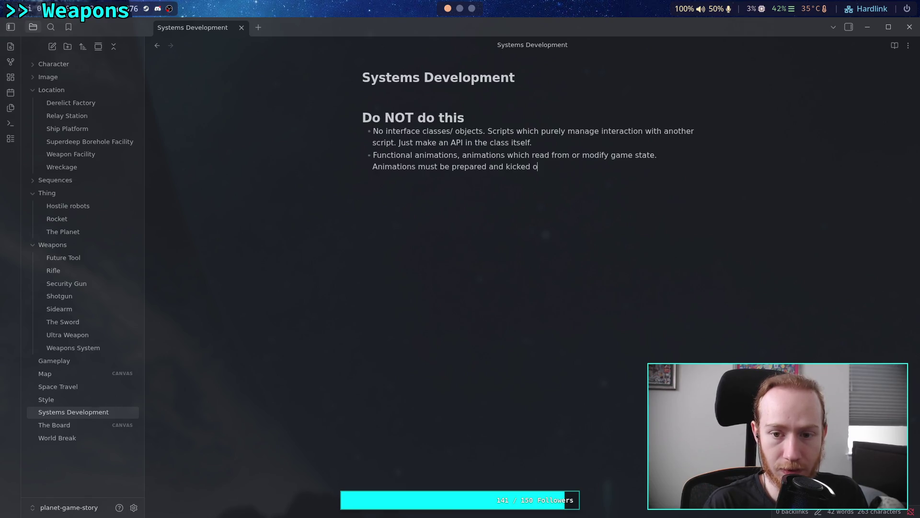
text(ff by )
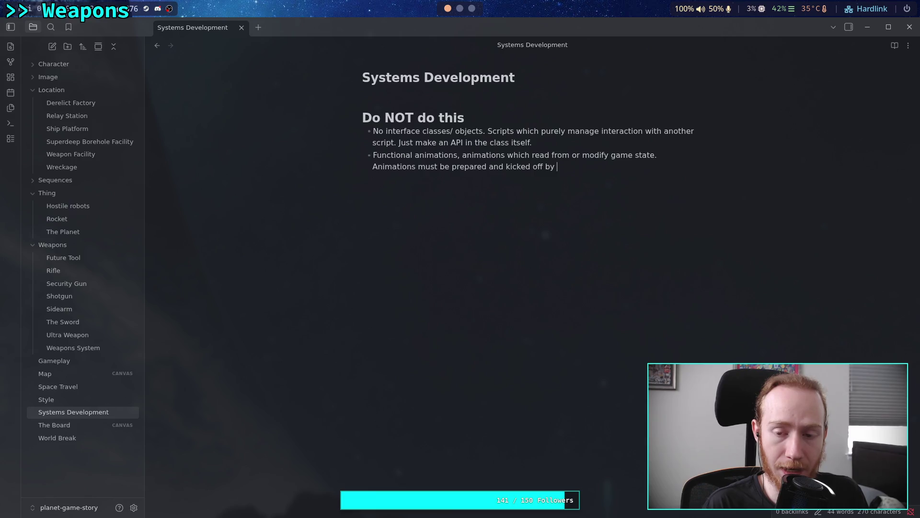
text(tho )
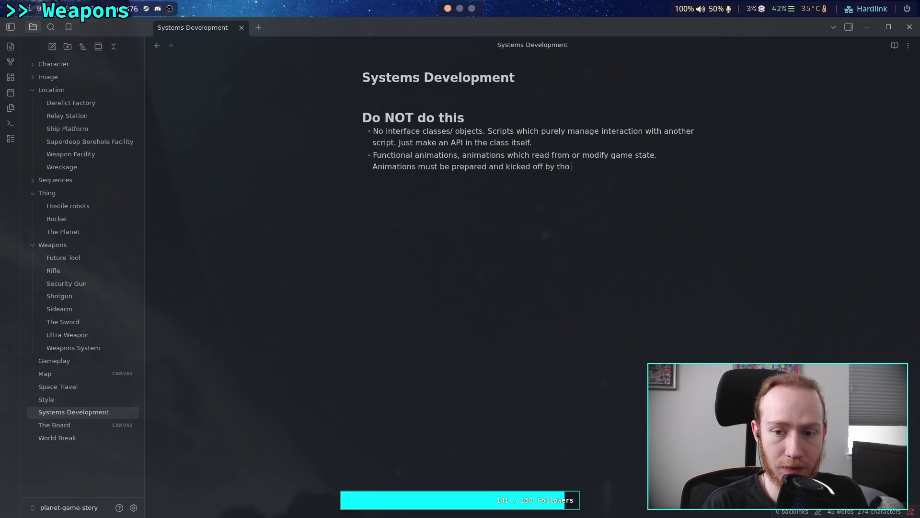
key(BackSpace)
key(BackSpace)
text(e relevant )
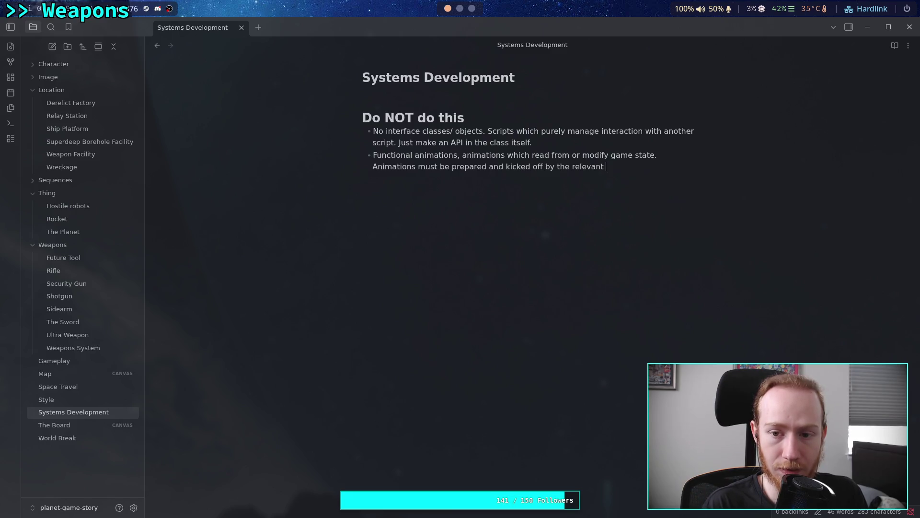
text(system.)
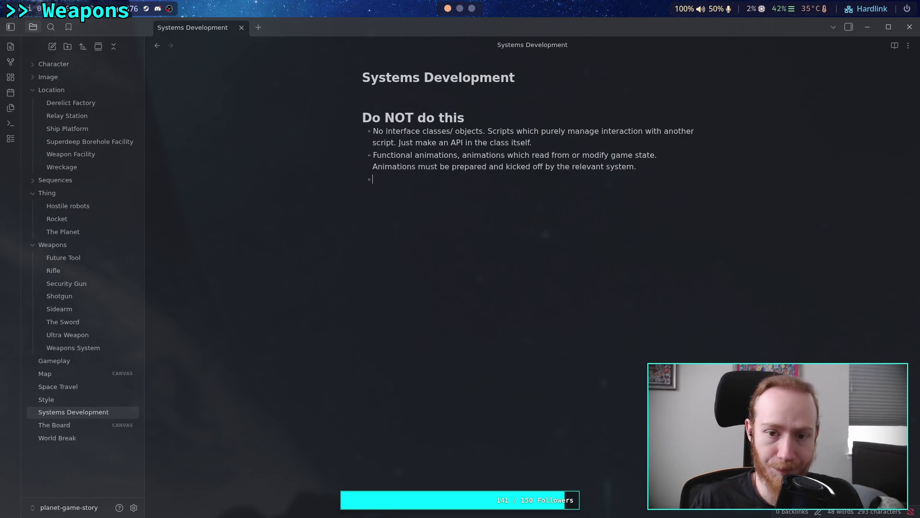
click(73, 347)
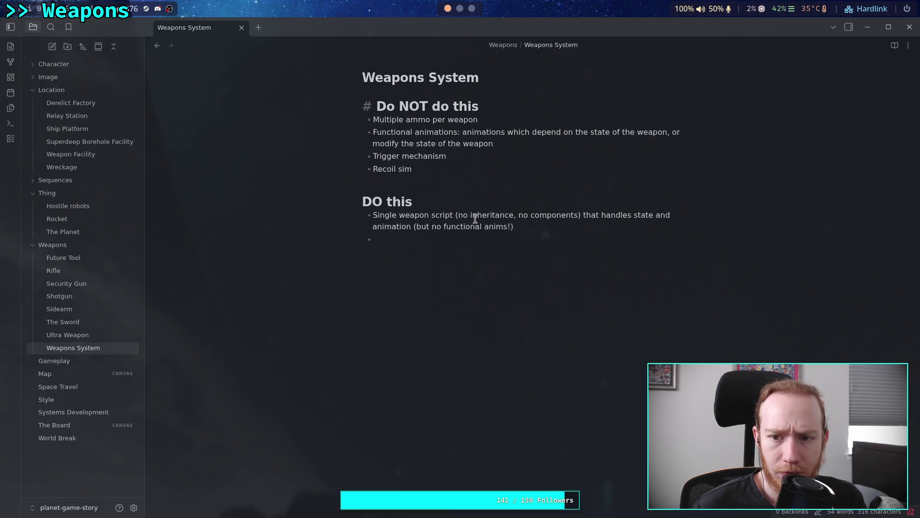
click(480, 265)
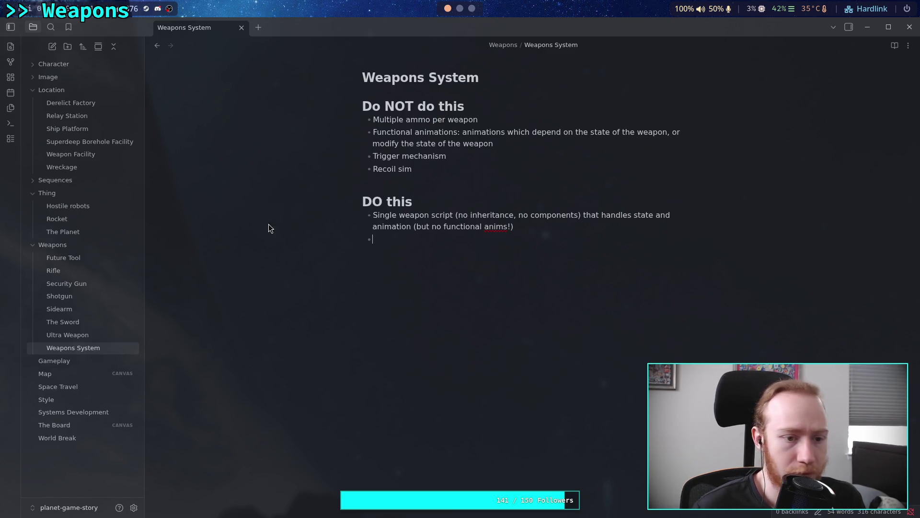
click(83, 416)
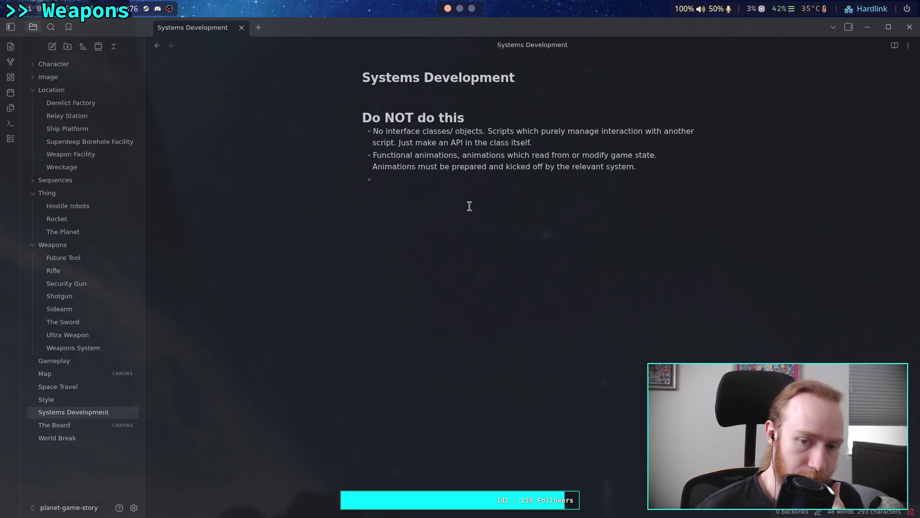
key(BackSpace)
key(BackSpace)
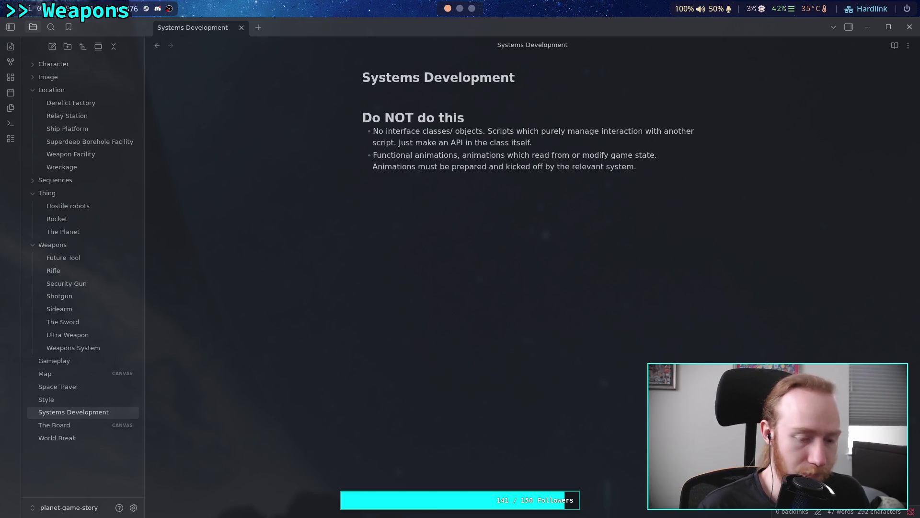
Step: Add a 'DO this' heading with 'Know the system in as much detail as possible before writing code'
text(# DOthis)
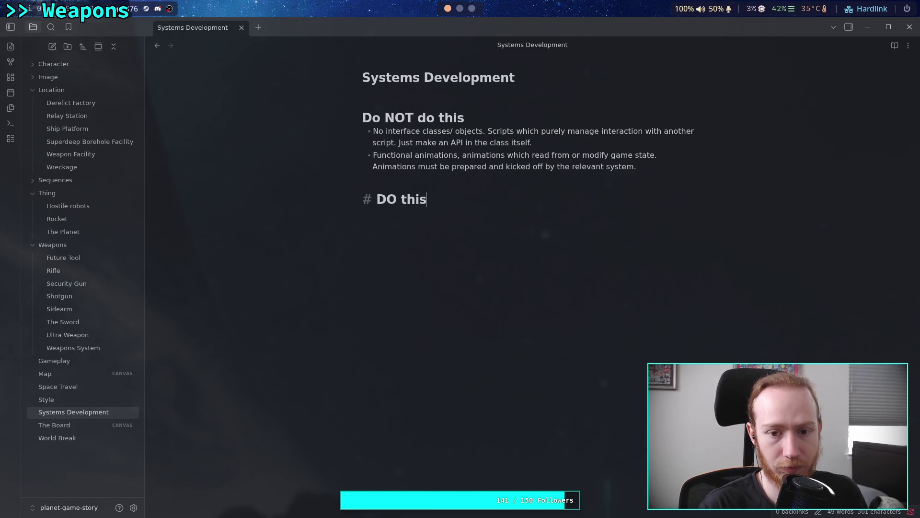
key(Return)
text(-)
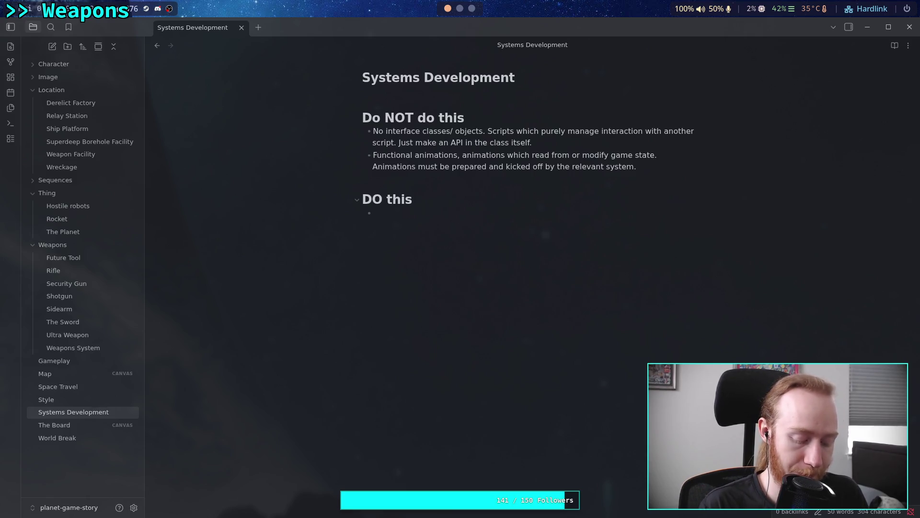
text(Know the system )
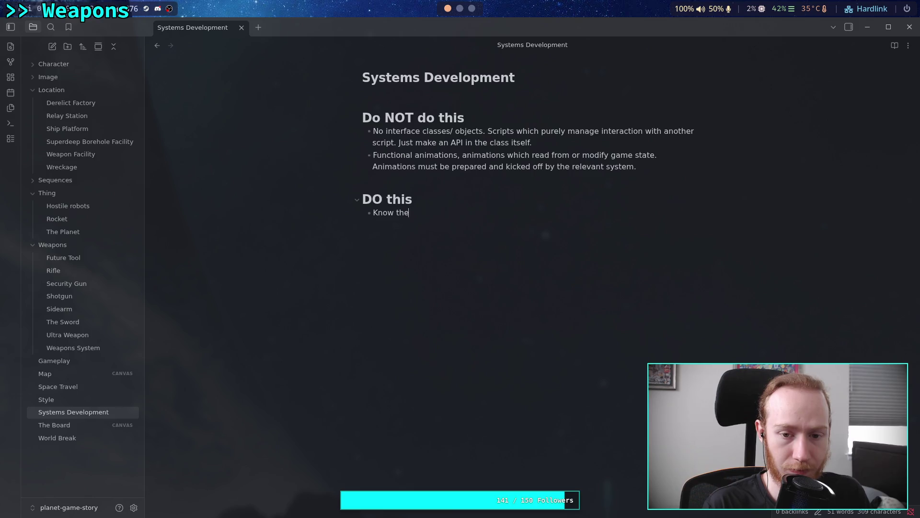
text(as)
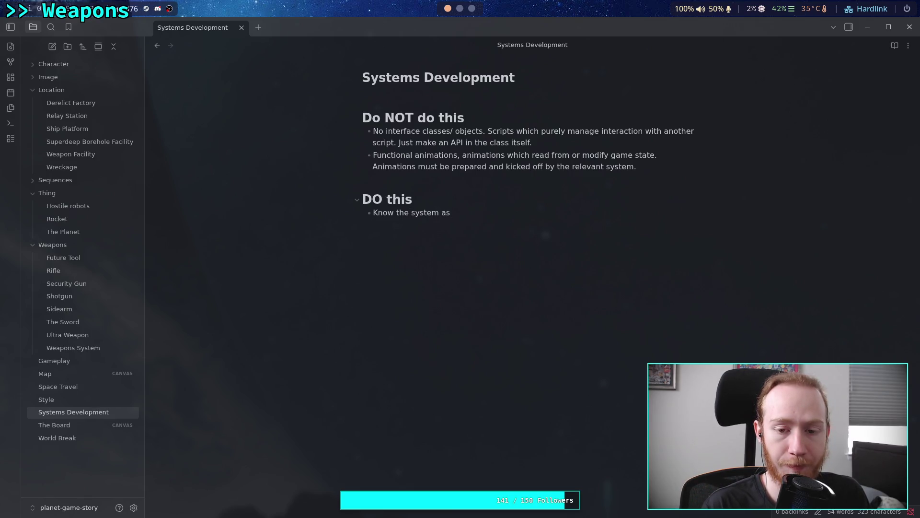
key(BackSpace)
key(BackSpace)
text(in as much d)
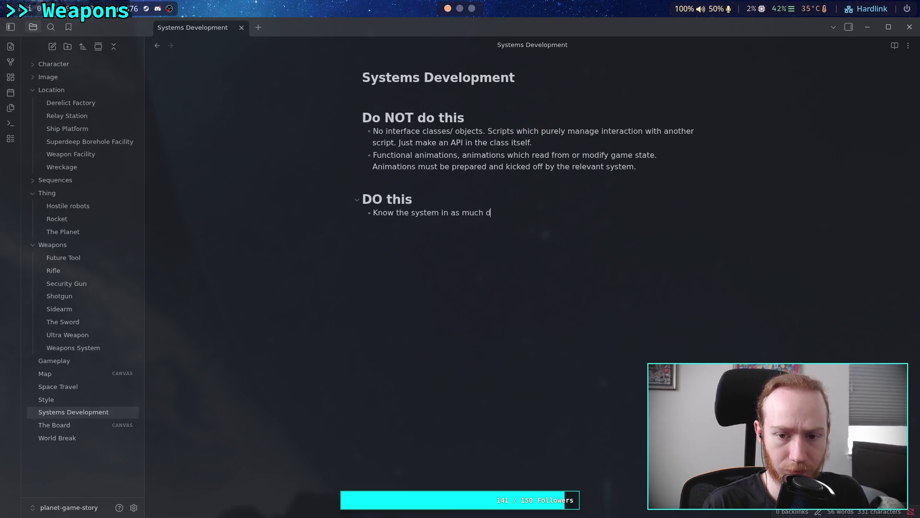
text(etail as possi)
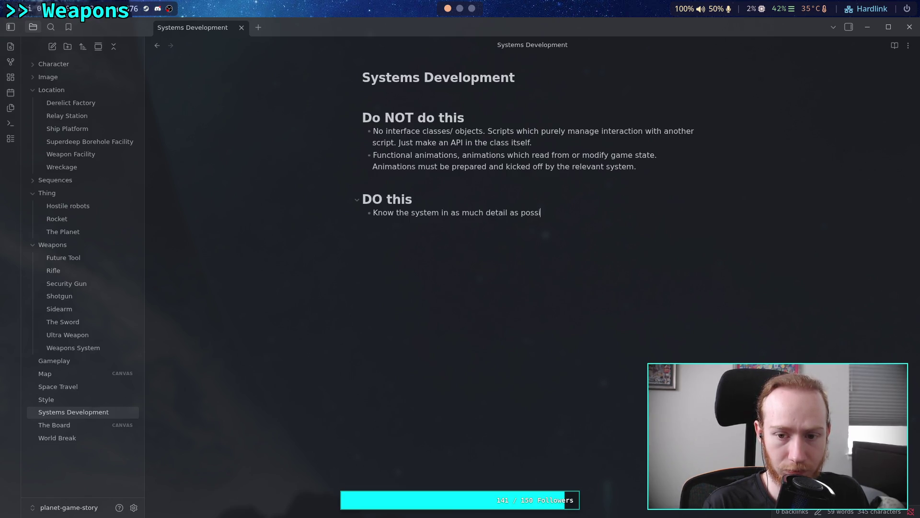
text(ble before w)
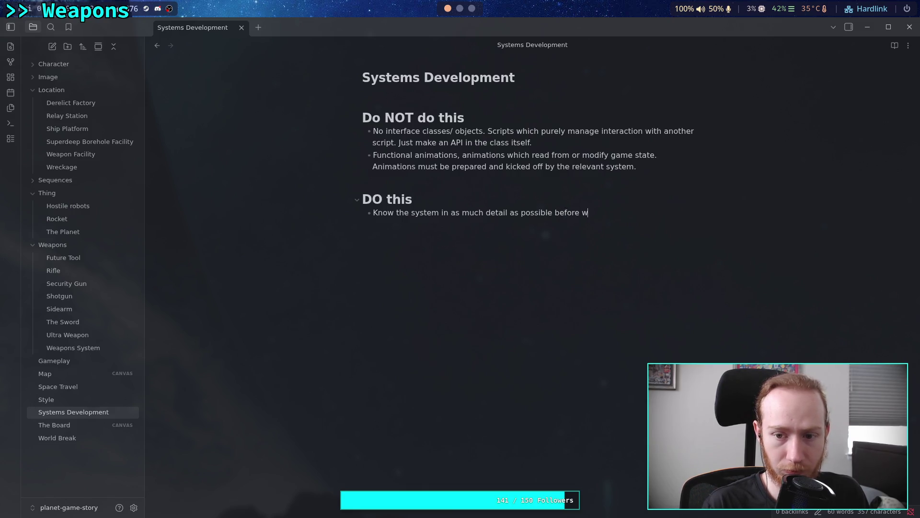
text(riting c)
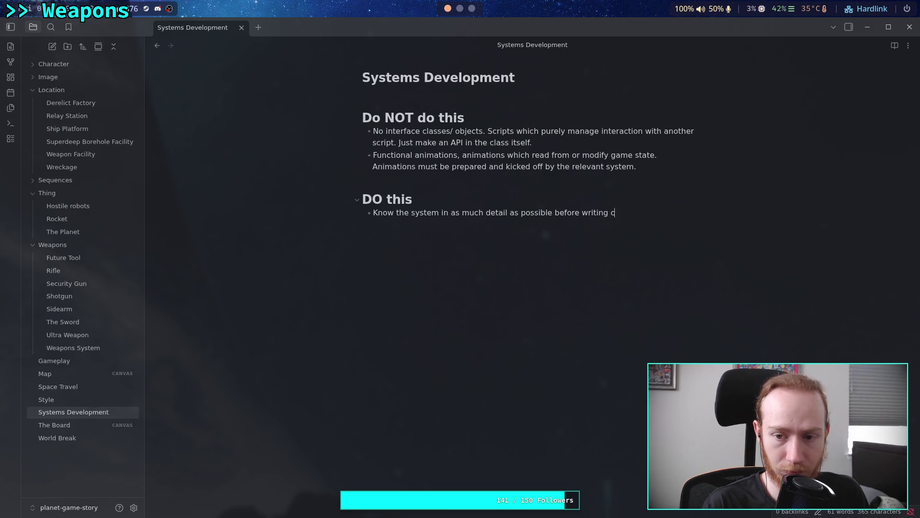
text(ode)
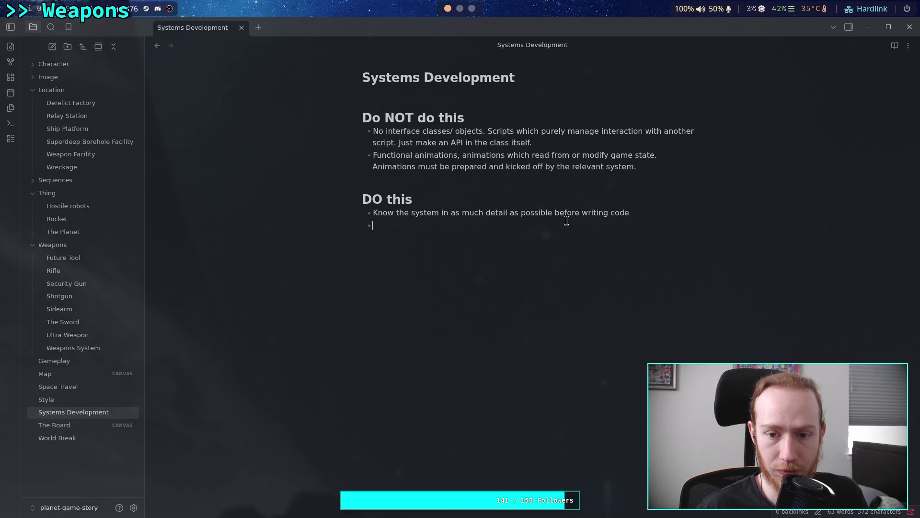
Step: Insert ', and all interaction points,' after 'possible' in the first DO bullet
click(553, 212)
text(, and)
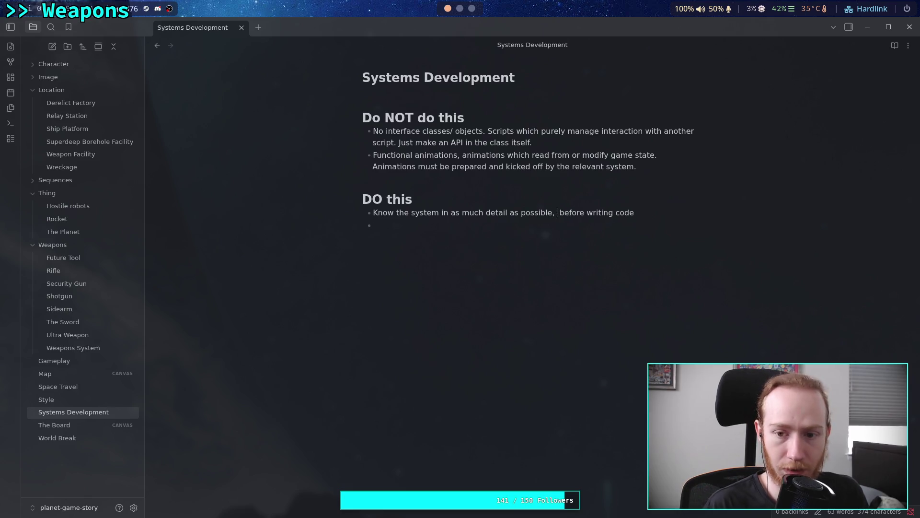
text( all it )
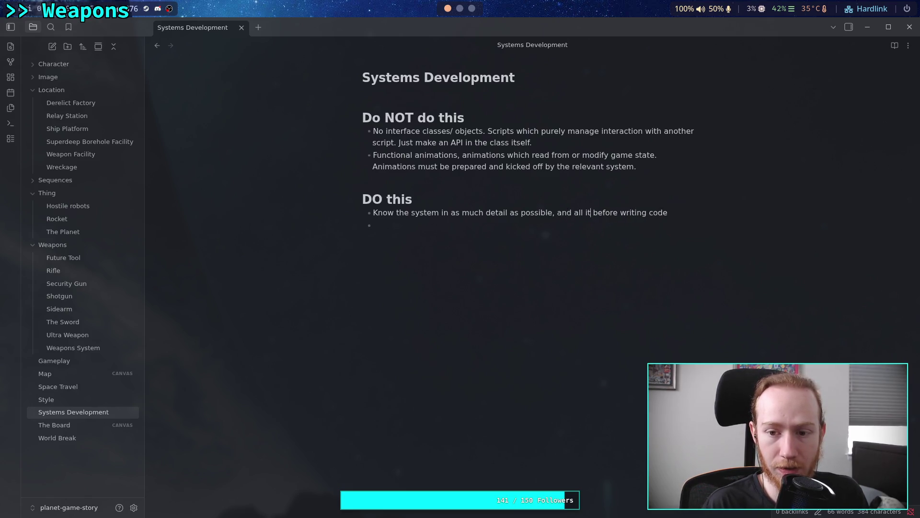
text(nteraciotn)
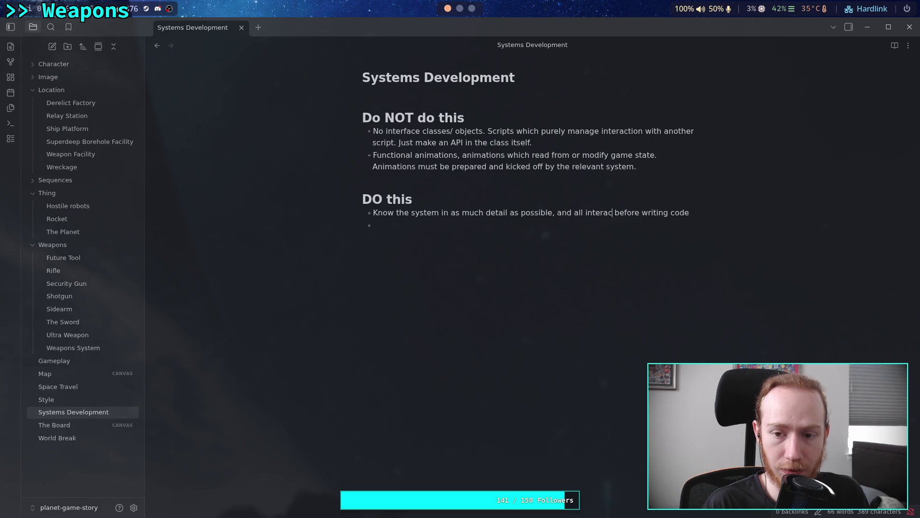
key(BackSpace)
key(BackSpace)
key(BackSpace)
text(tion poin)
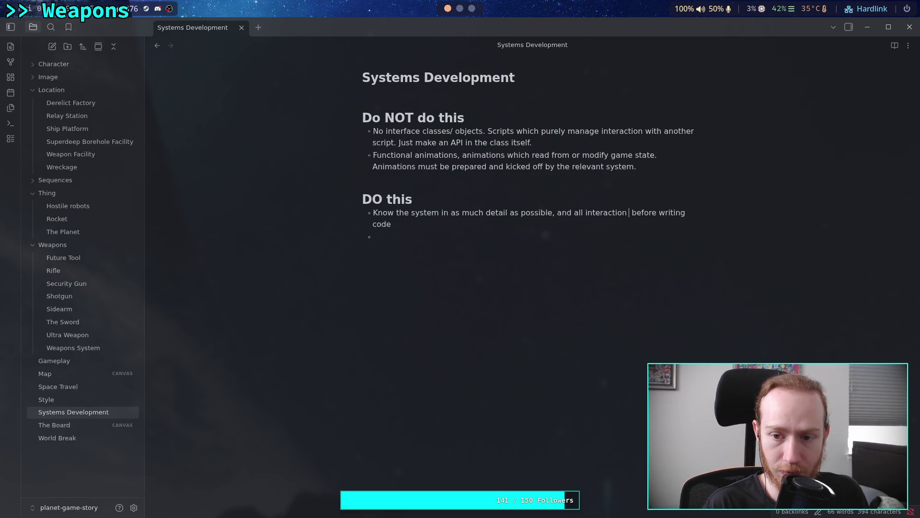
text(ts,)
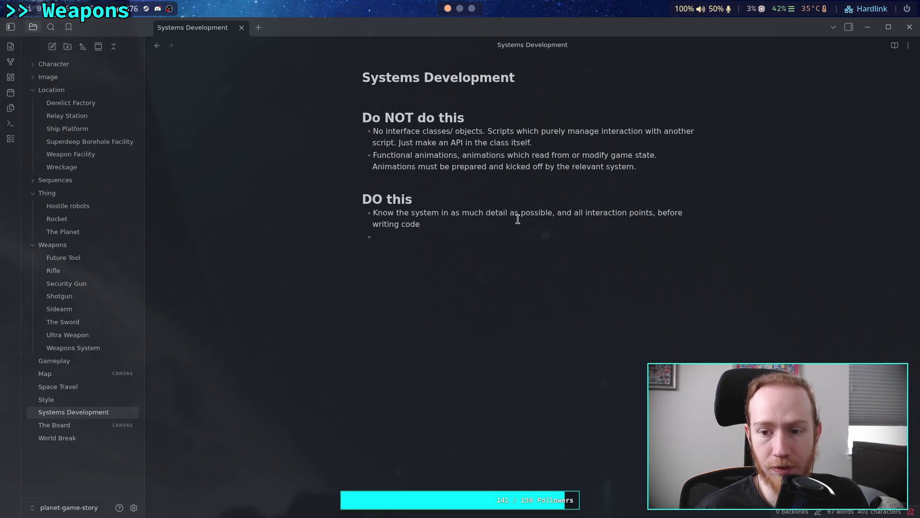
click(486, 242)
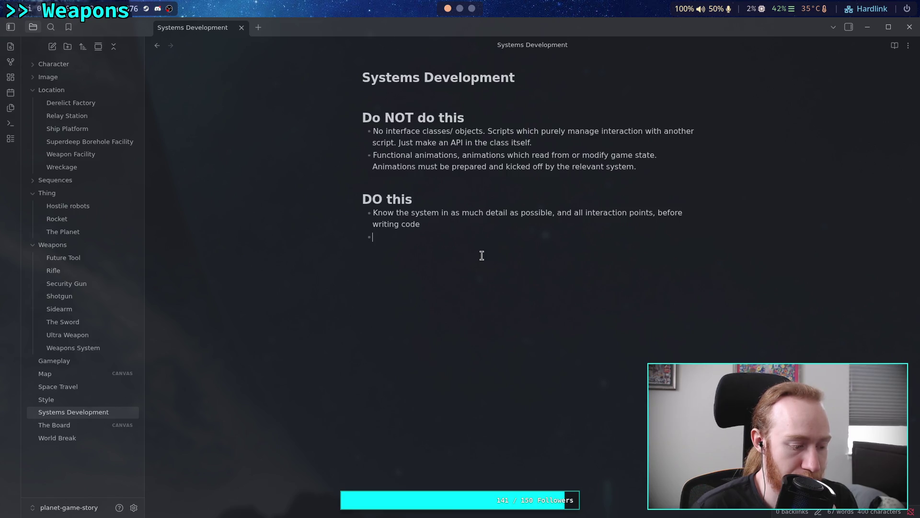
Step: Write the second DO bullet 'Consider diagramming execution if something isn't obvious.', fixing the spelling of diagramming
text(C)
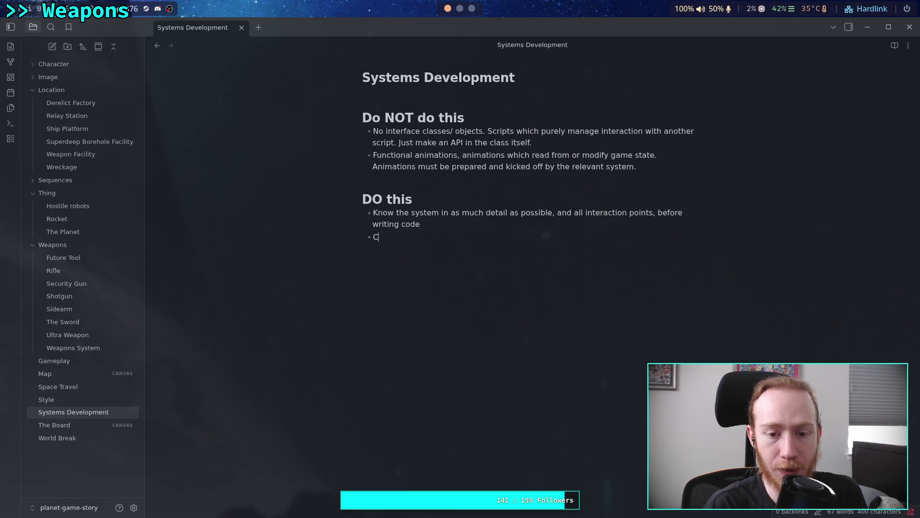
text(onsider )
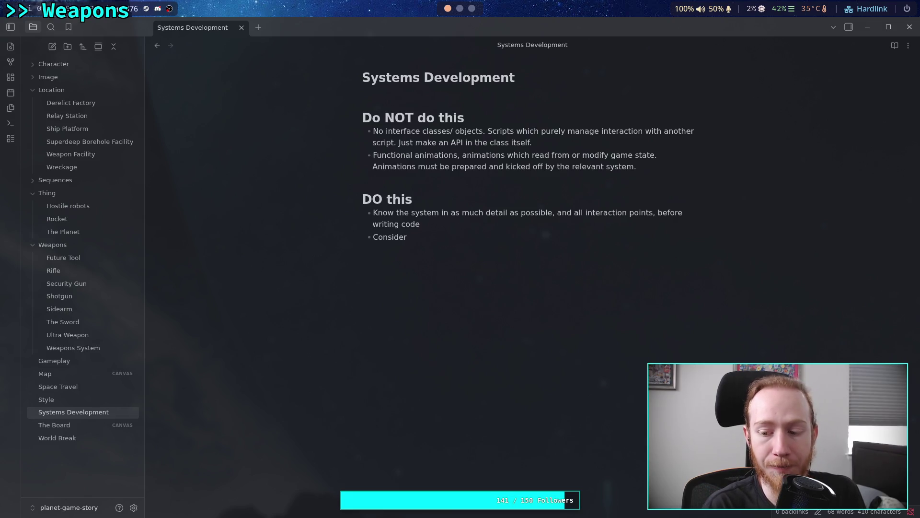
text(dia)
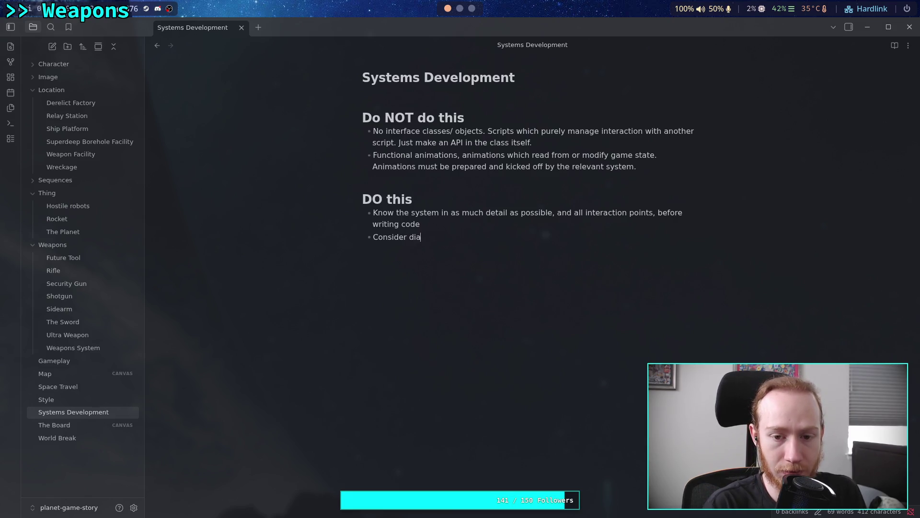
text(graming)
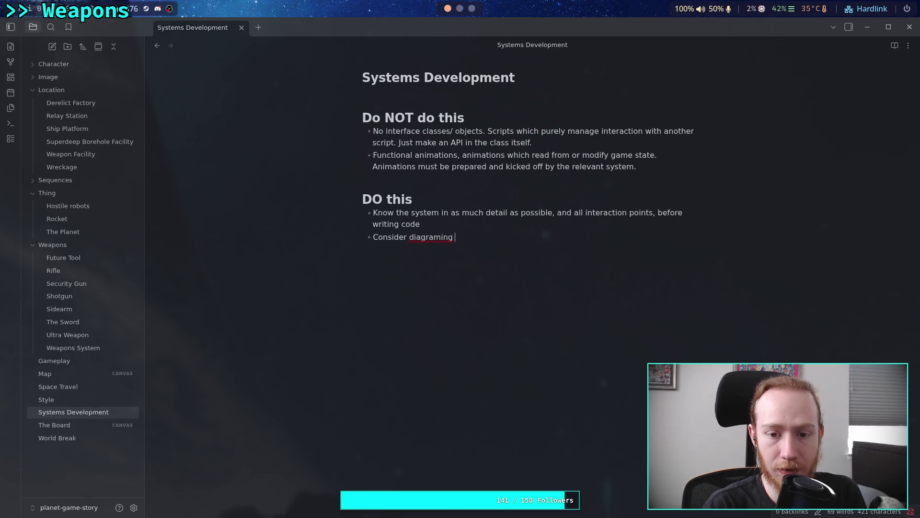
right_click(432, 238)
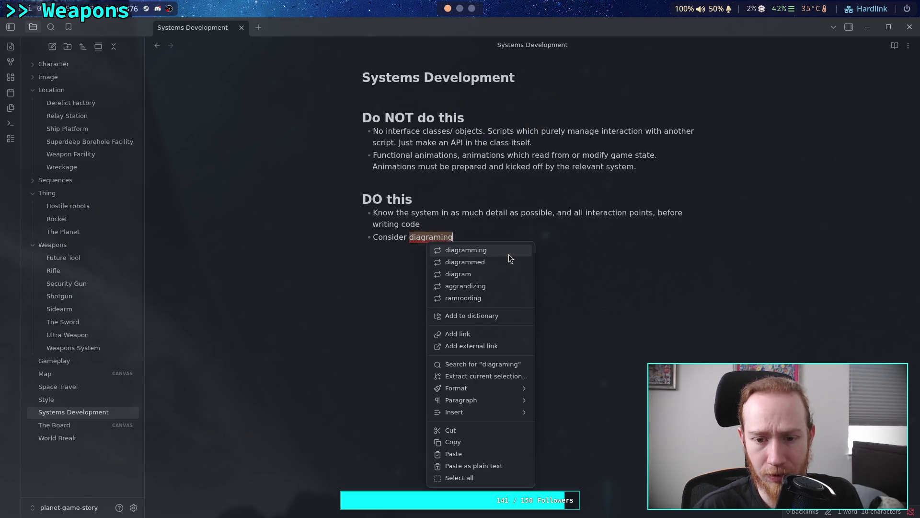
click(508, 251)
key(Right)
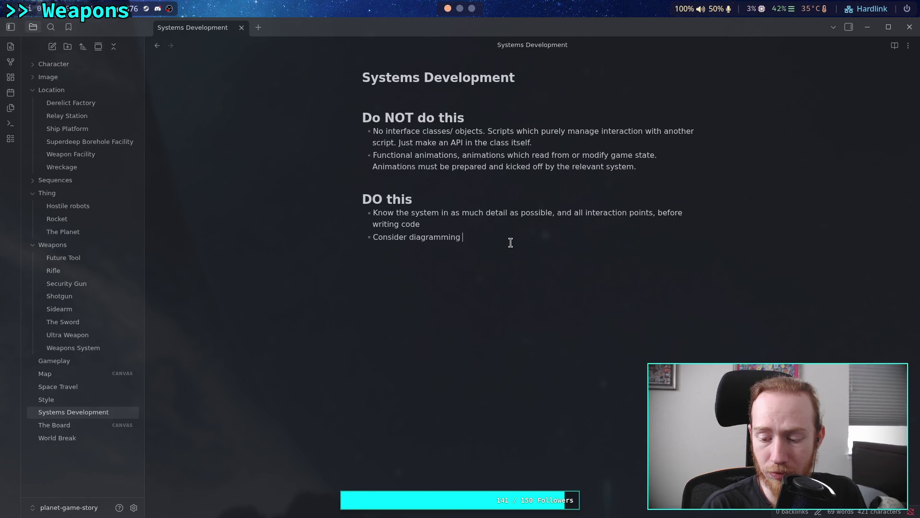
text(the fu)
key(BackSpace)
key(BackSpace)
key(BackSpace)
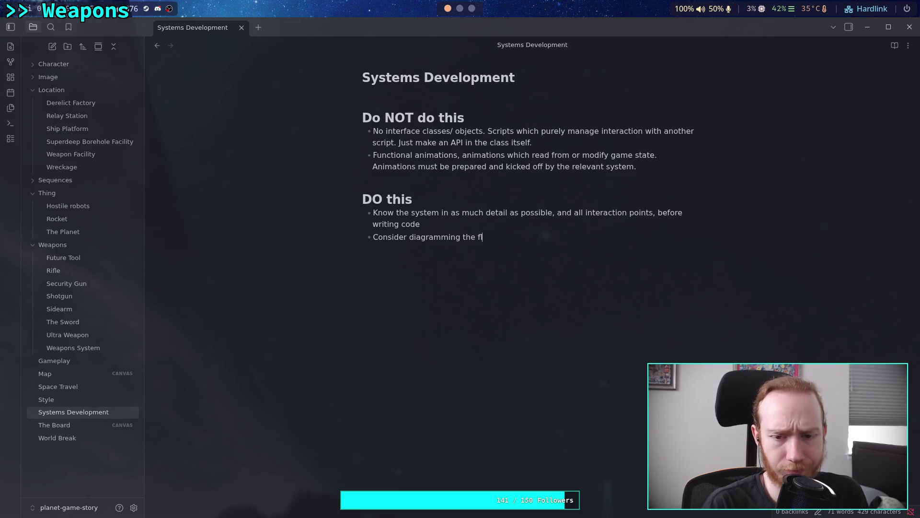
key(BackSpace)
key(BackSpace)
key(BackSpace)
text(execution)
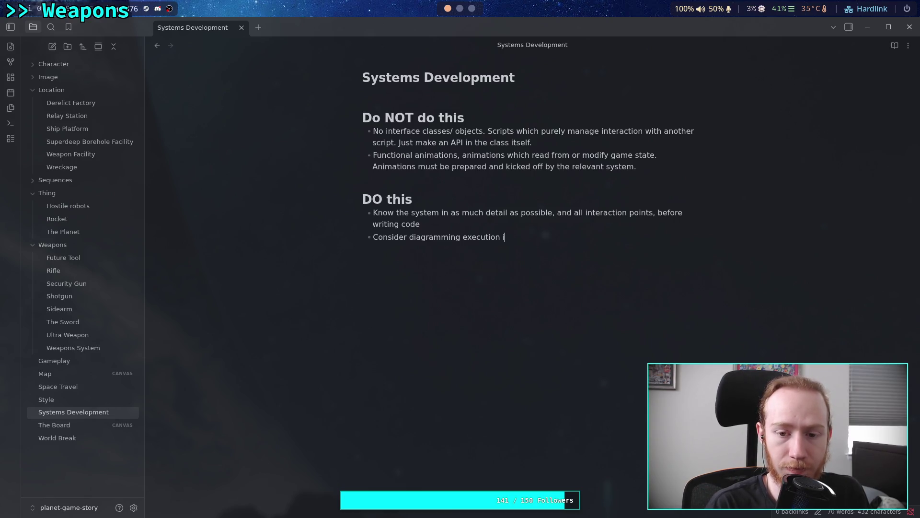
text(if somethin)
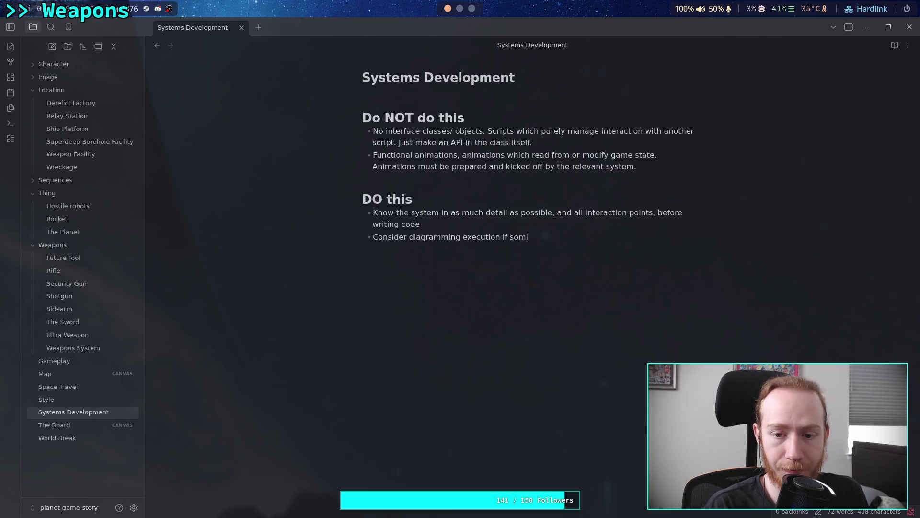
text(g )
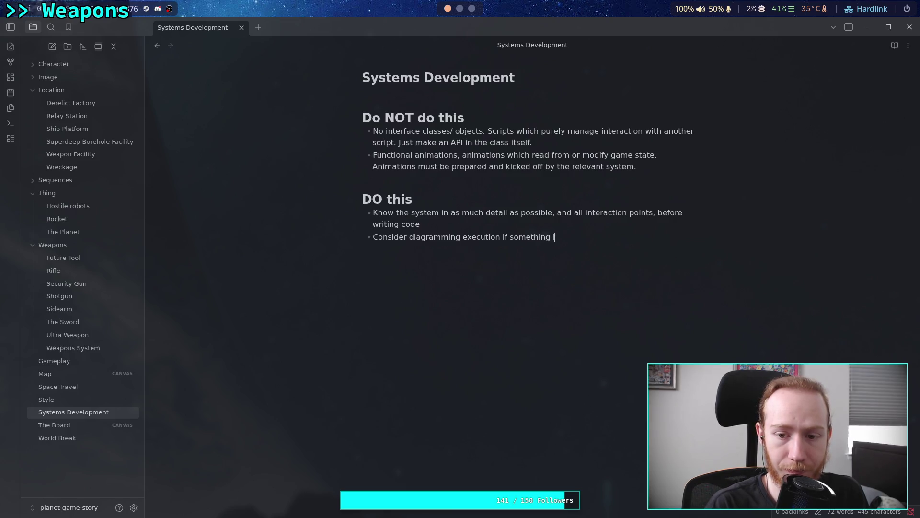
text(isn't obk)
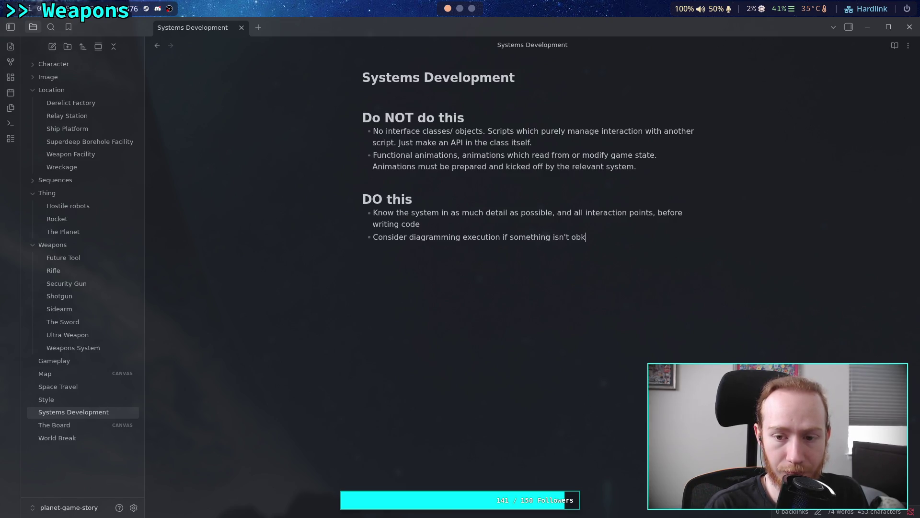
key(BackSpace)
text(vo)
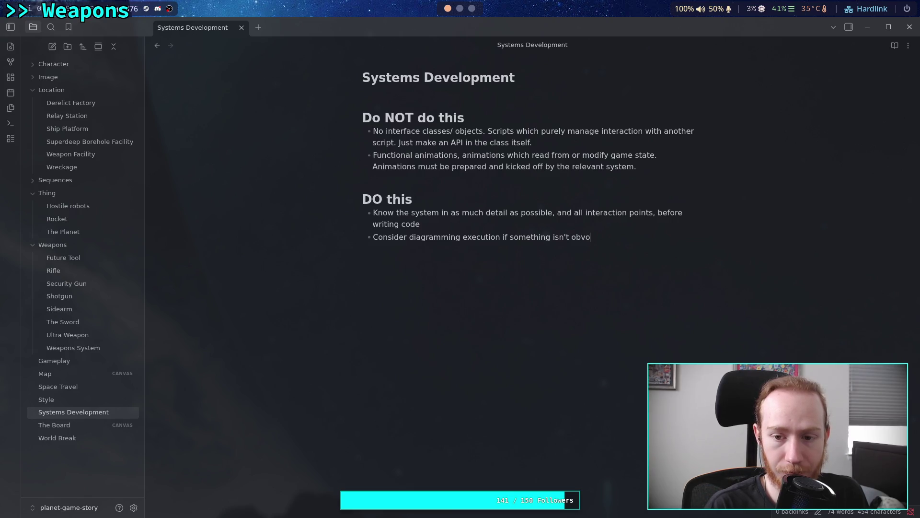
key(BackSpace)
text(ious.)
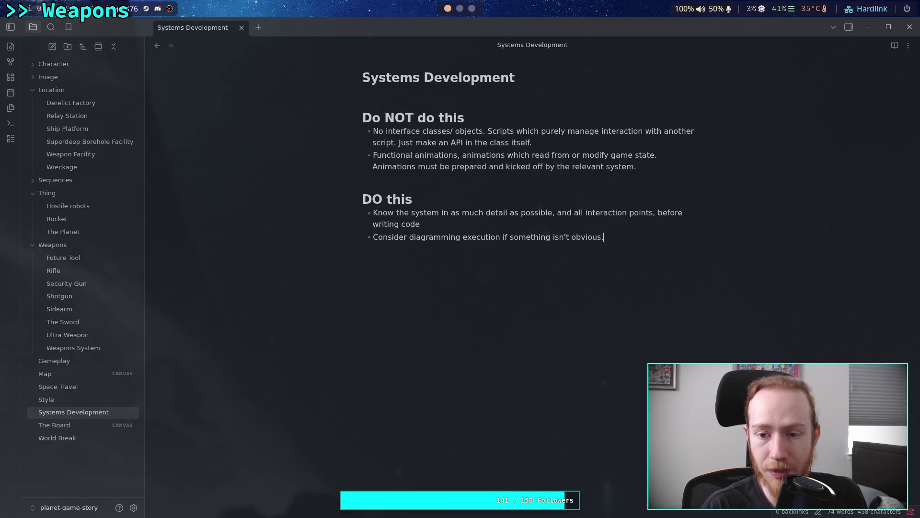
Step: Drop the period after 'obvious' and retype the period ending 'relevant system.'
key(BackSpace)
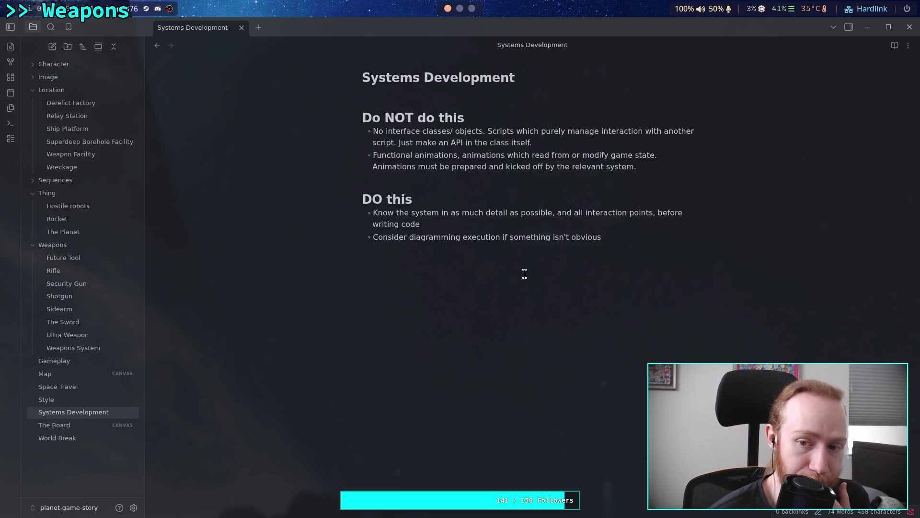
click(657, 167)
key(BackSpace)
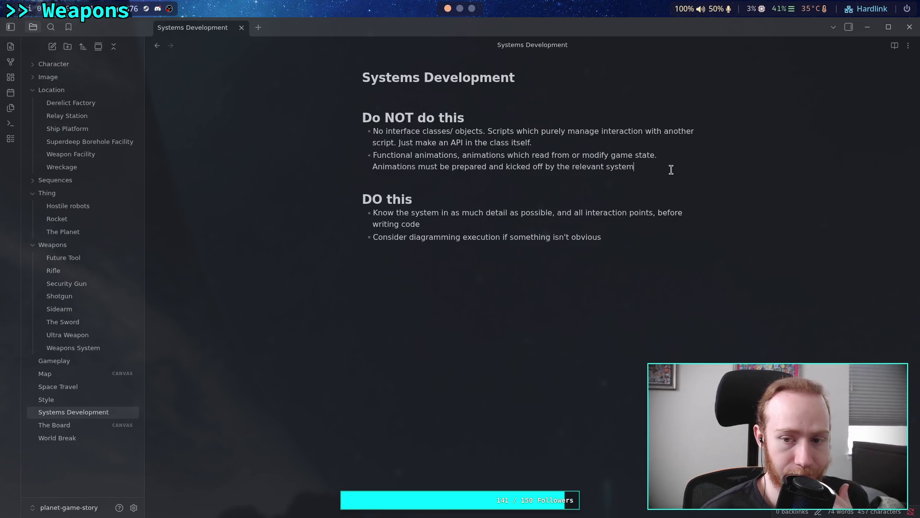
text(.)
click(684, 245)
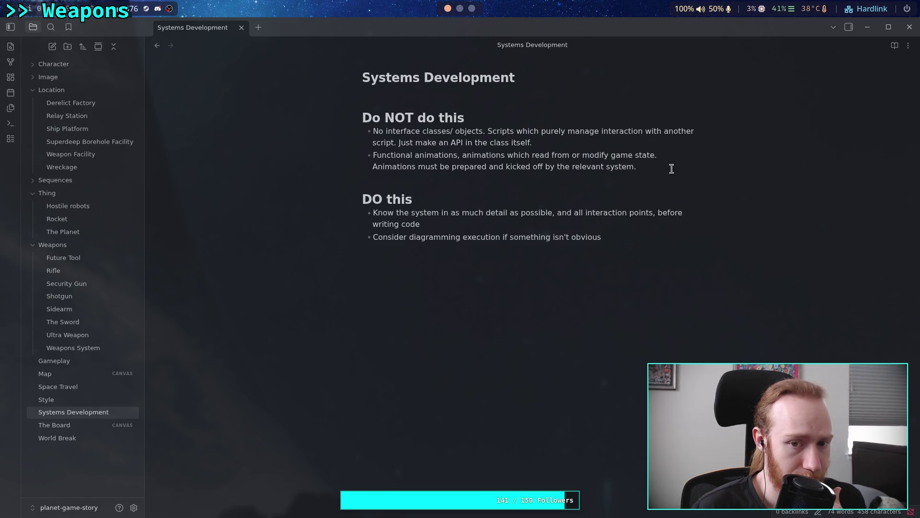
Step: Start a new empty bullet after the 'relevant system.' rule in the Do NOT list
click(691, 167)
key(Return)
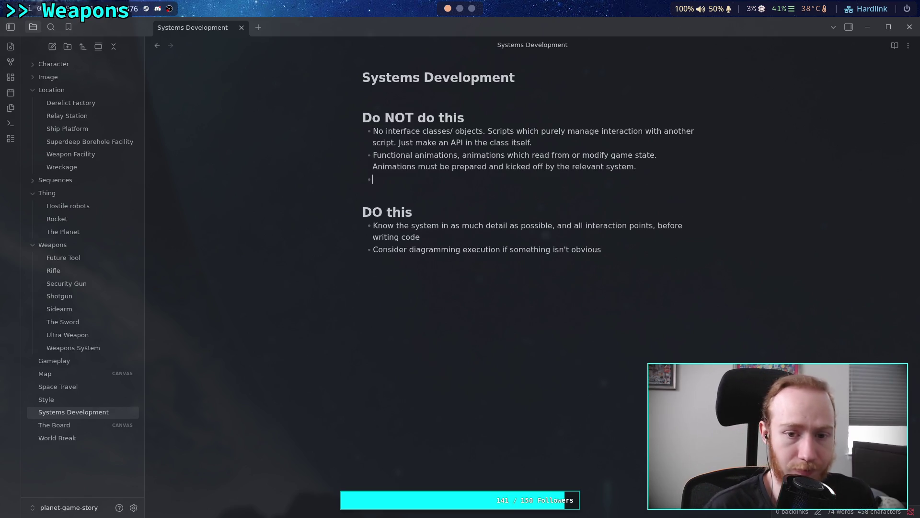
Step: Write the third Do NOT rule: 'Start writing unplanned code', weighing its impact on the rest of the game
text(Start writing)
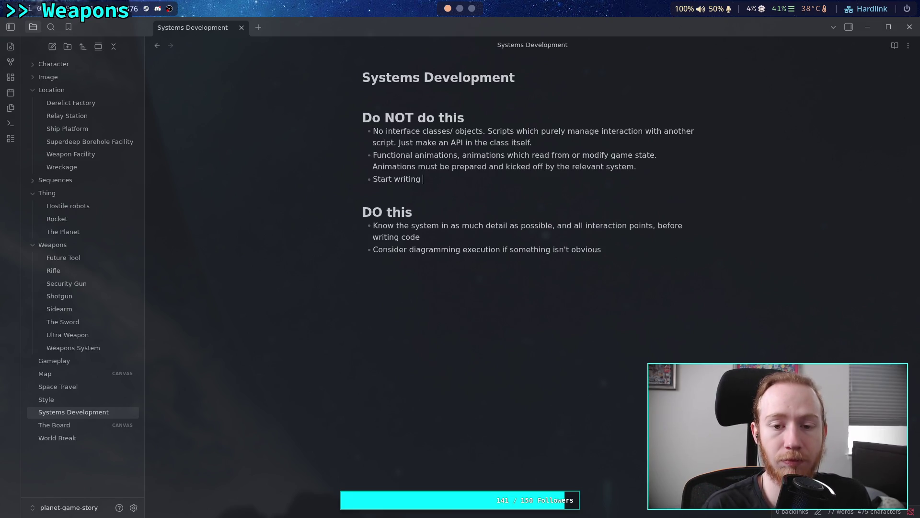
text( unpl)
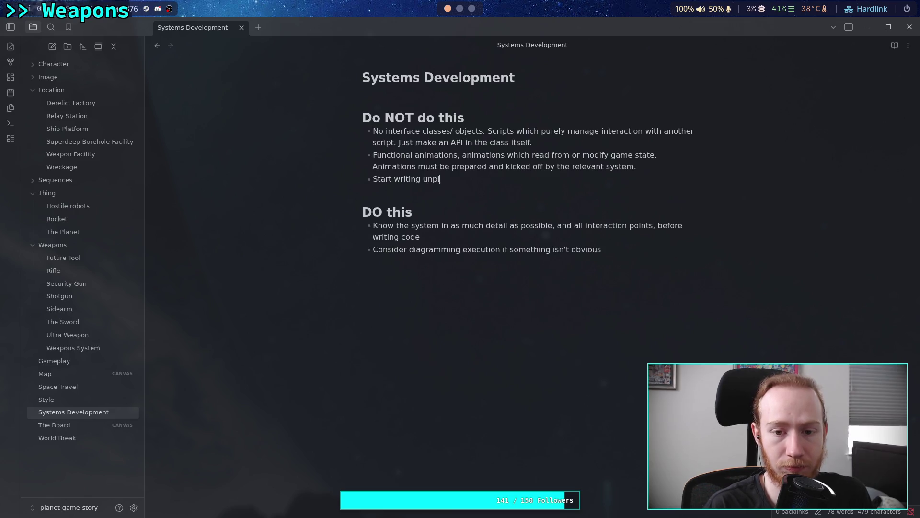
text(anned code)
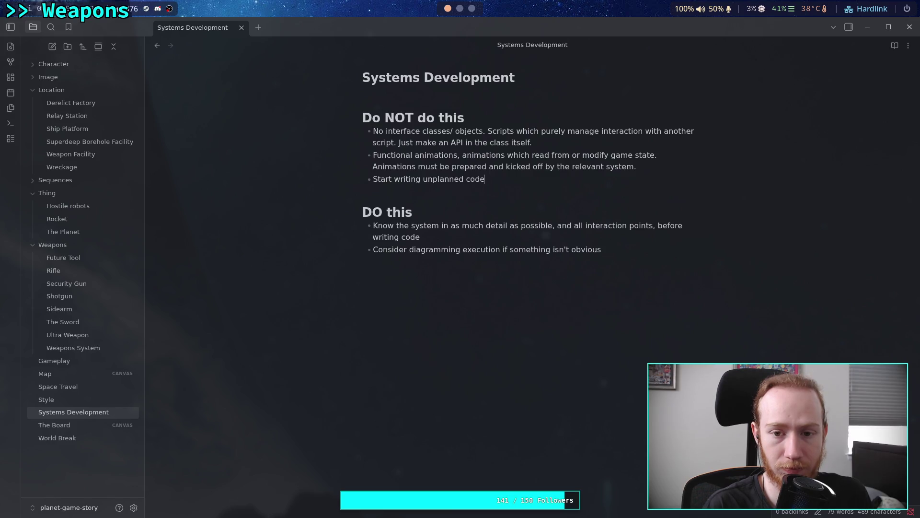
text(, if something )
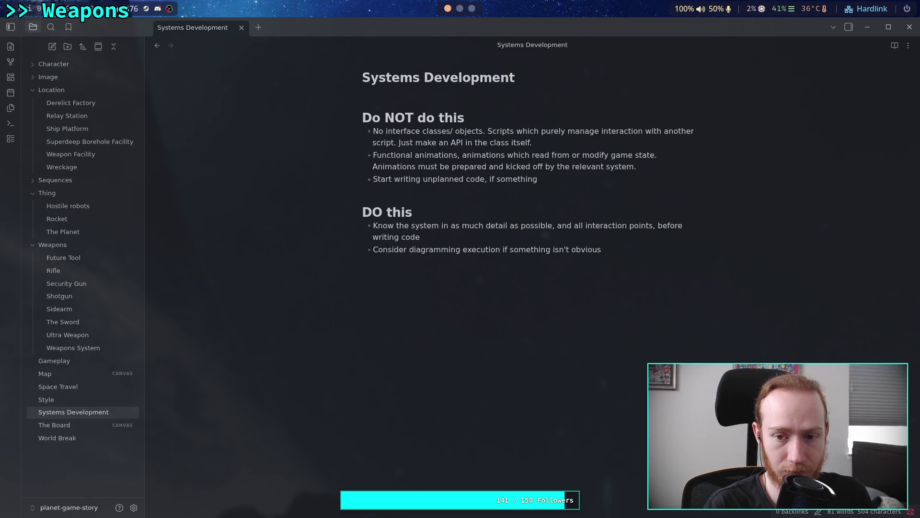
text(comes )
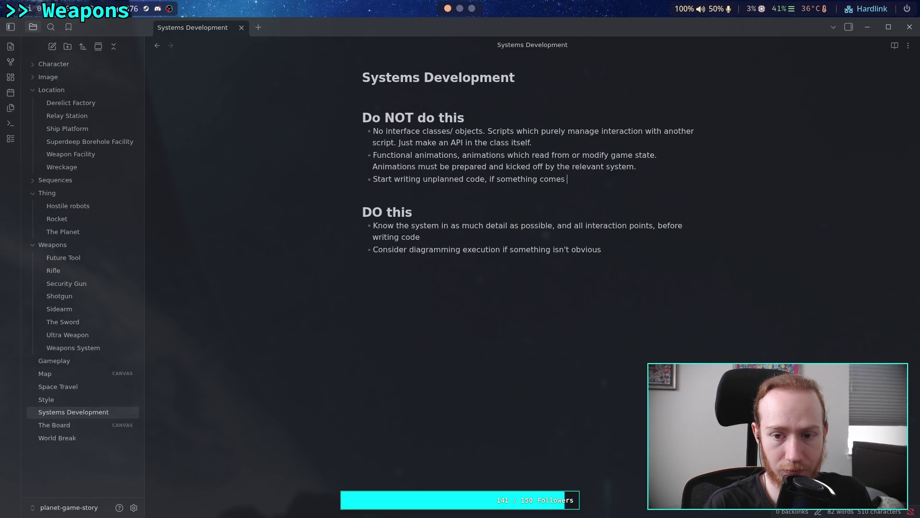
text(up)
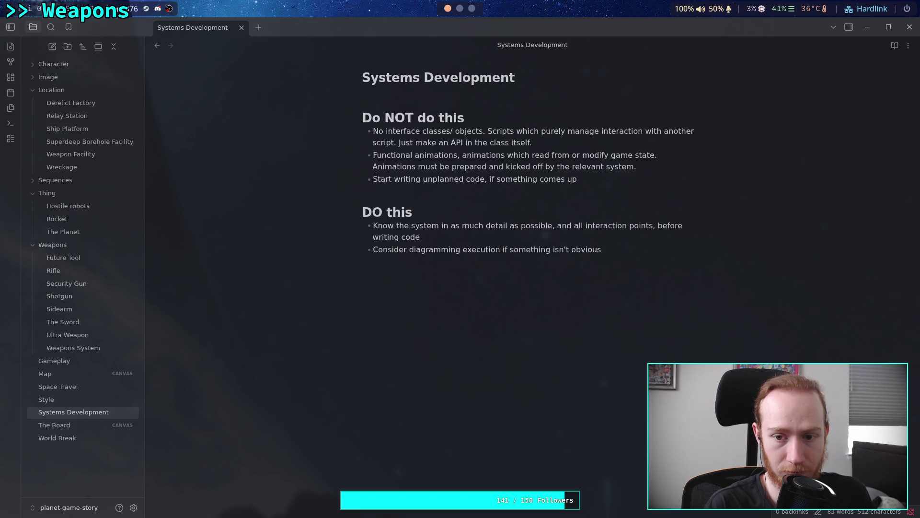
text( then you m)
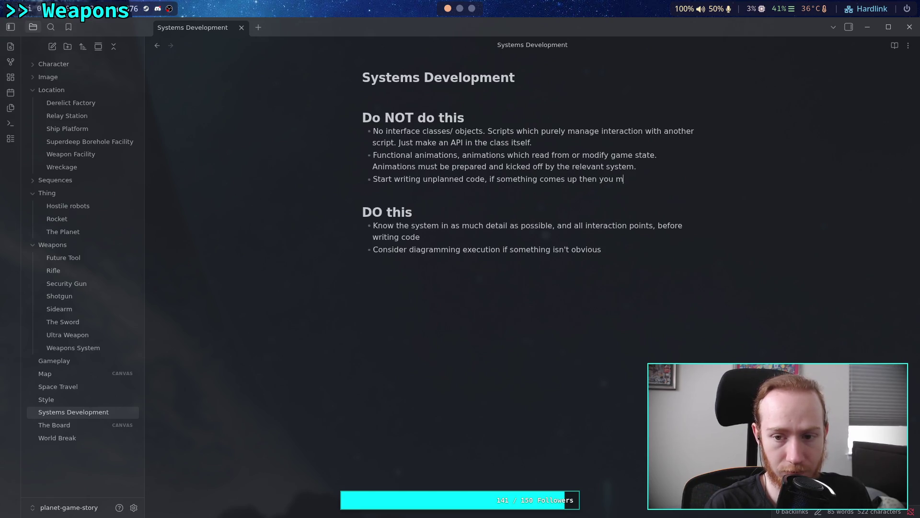
text(ust care)
text(fully consi)
text(der )
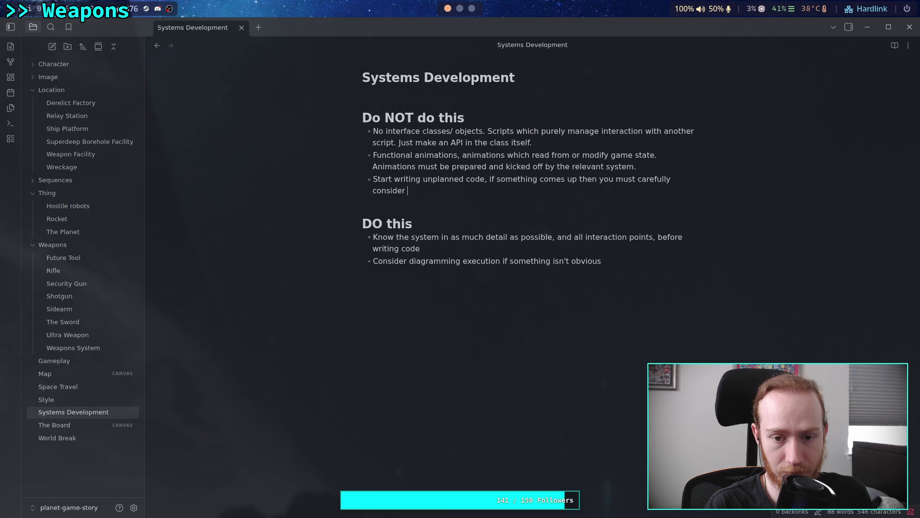
text(it and p)
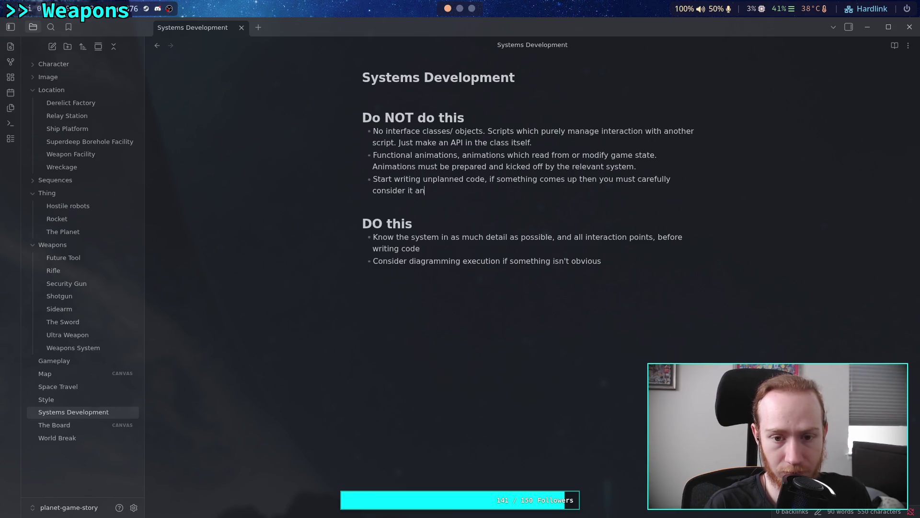
key(BackSpace)
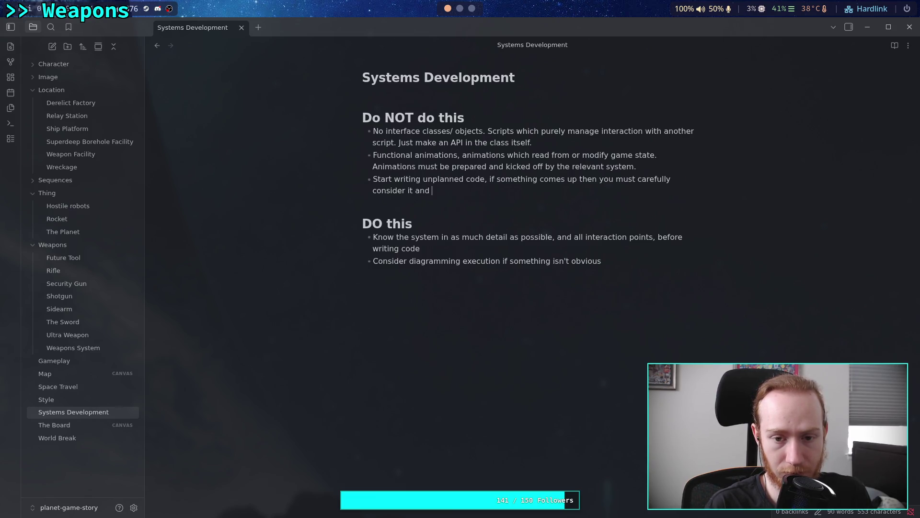
text(how it im)
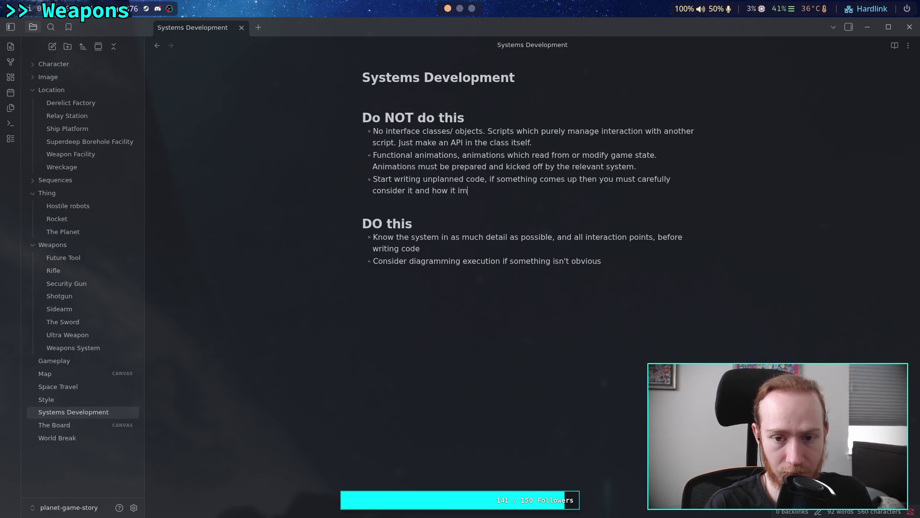
text(pacts the rest of the g)
text(ame.)
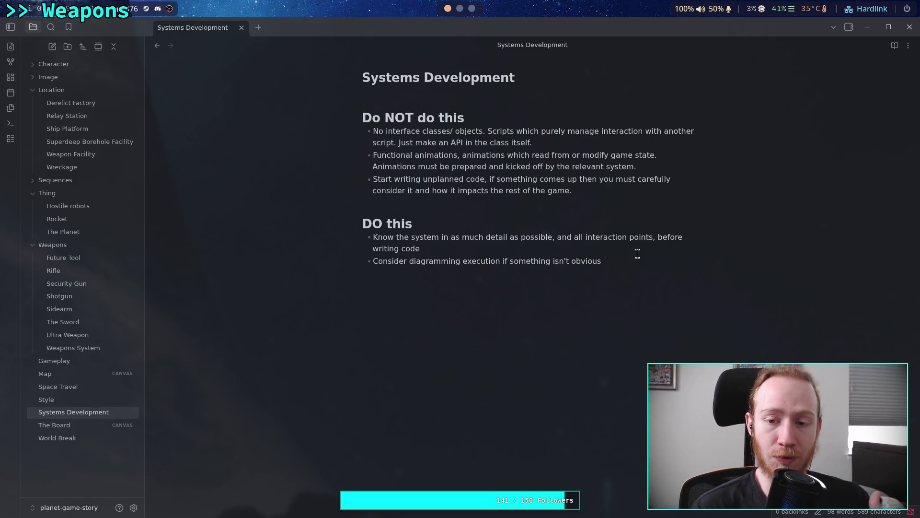
click(610, 248)
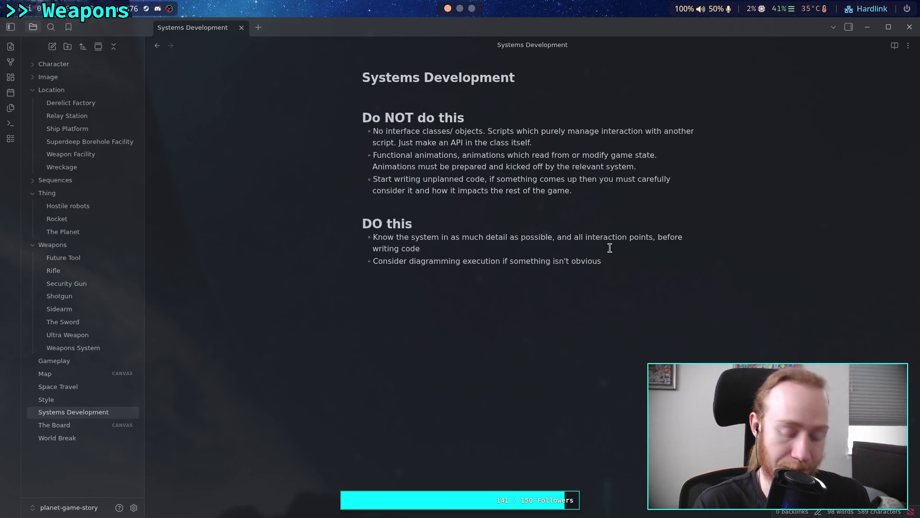
Step: Add periods after 'writing code' and 'obvious' in the DO bullets, then return to Weapons System
text(.)
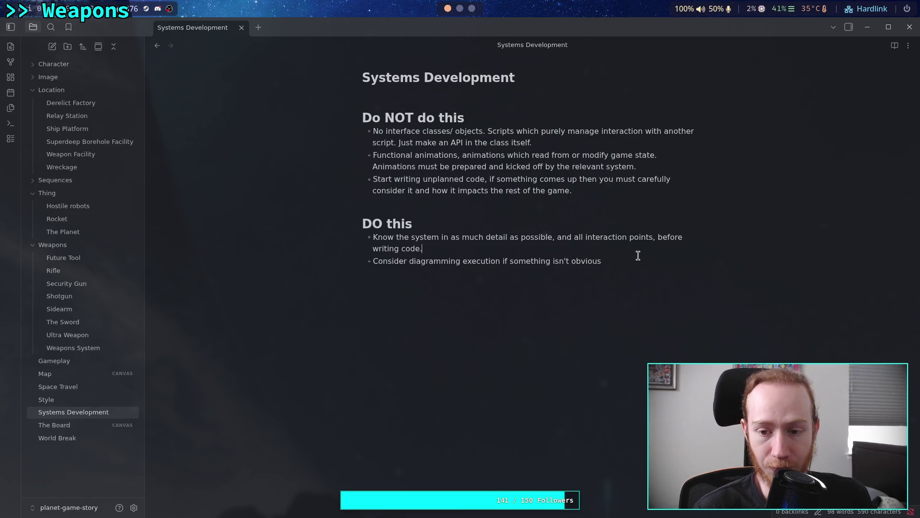
click(645, 254)
text(.)
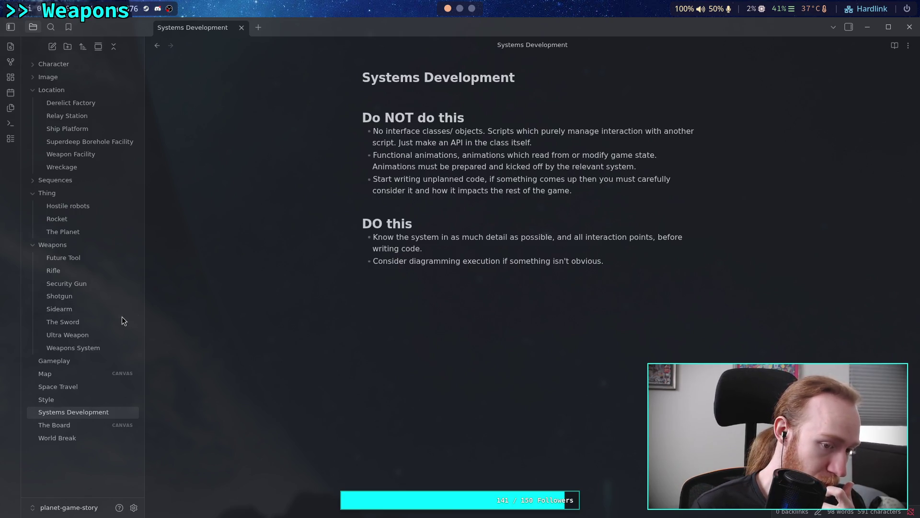
click(89, 347)
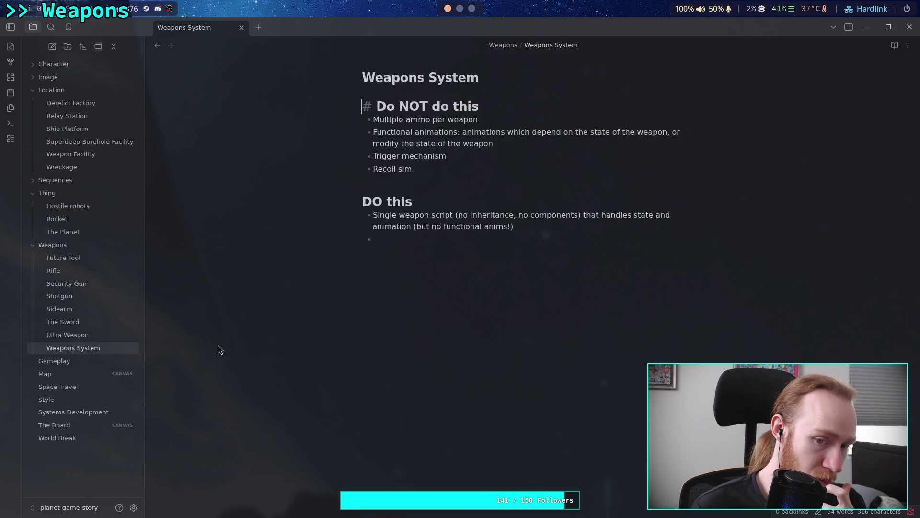
Step: Write the second DO rule ending 'all weapons should just be a list of slider that the weapon script uses.'
click(448, 239)
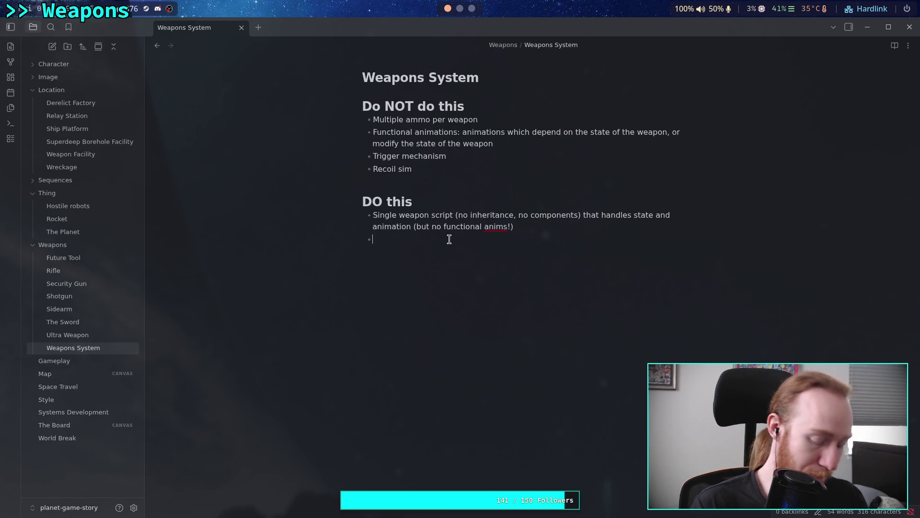
text(Parameter)
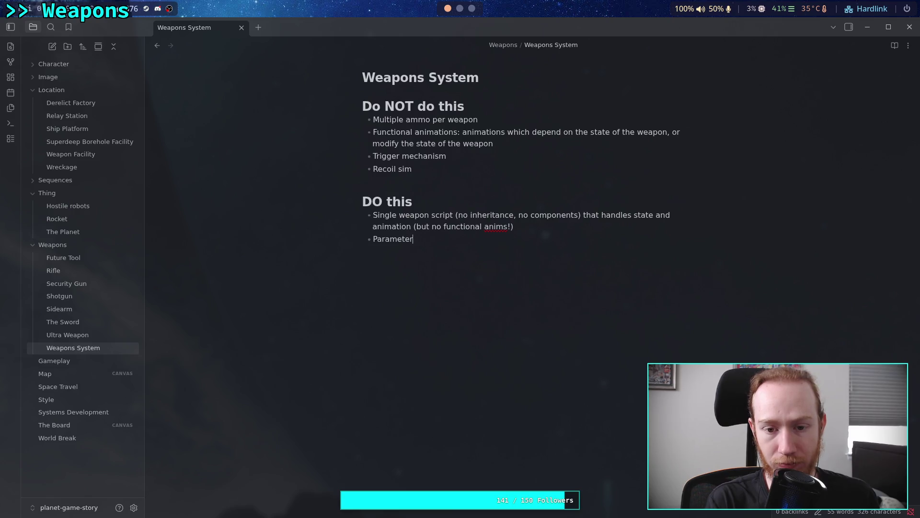
text(ize things with resour)
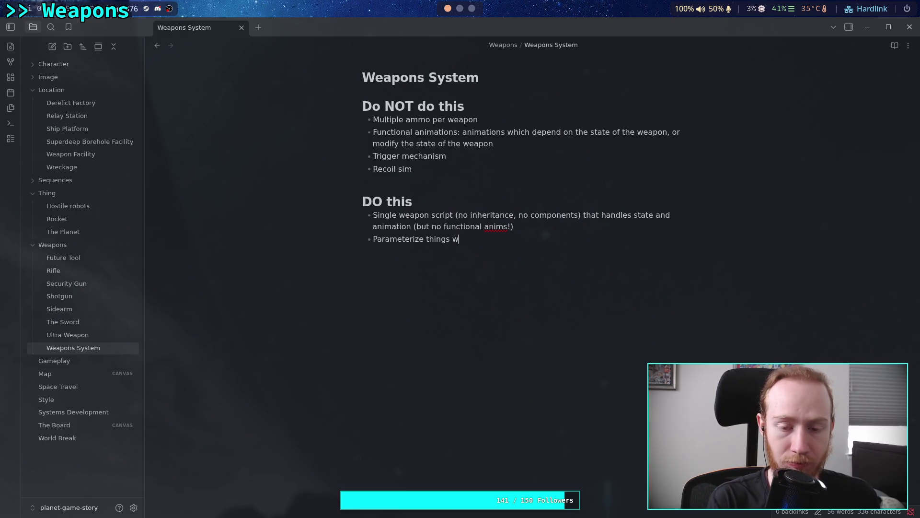
text(ces)
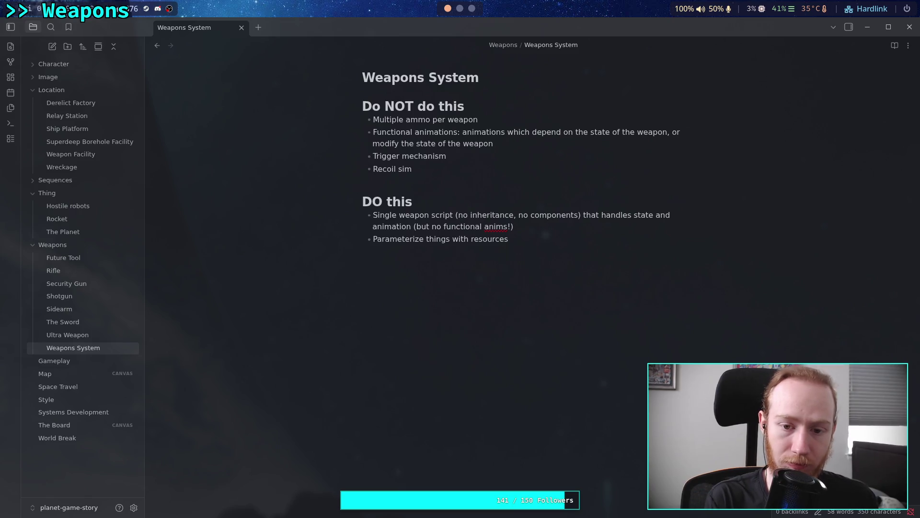
text(, )
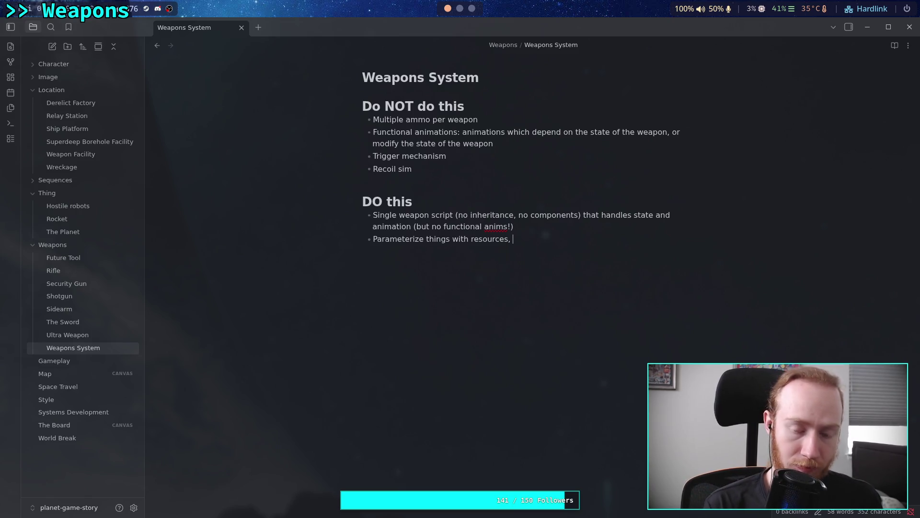
text(all )
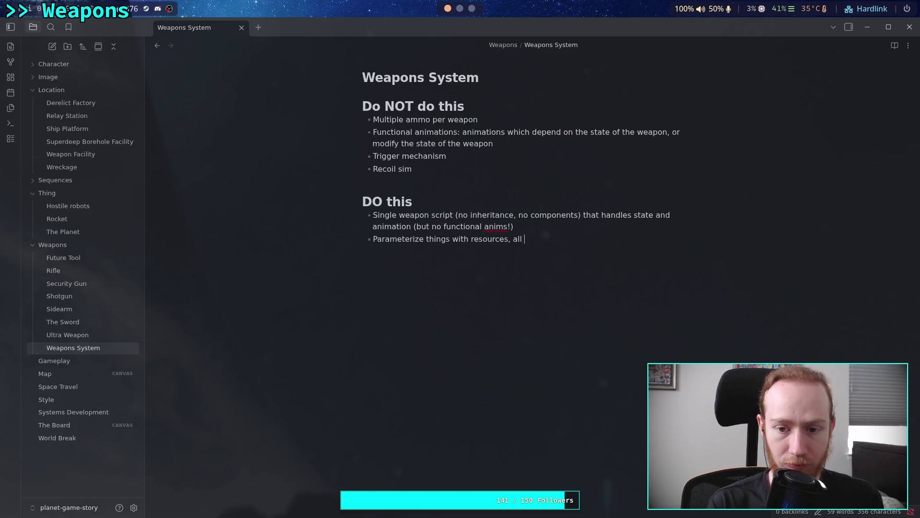
text(weapon)
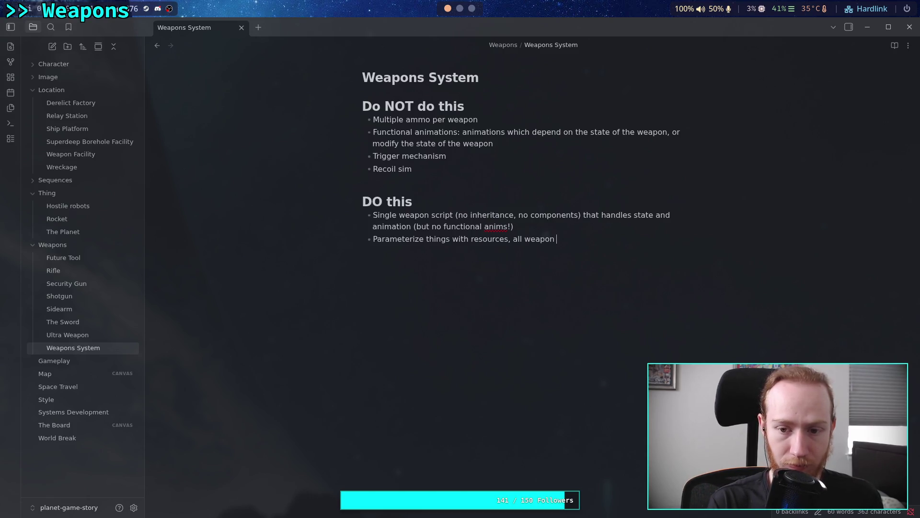
text(s should )
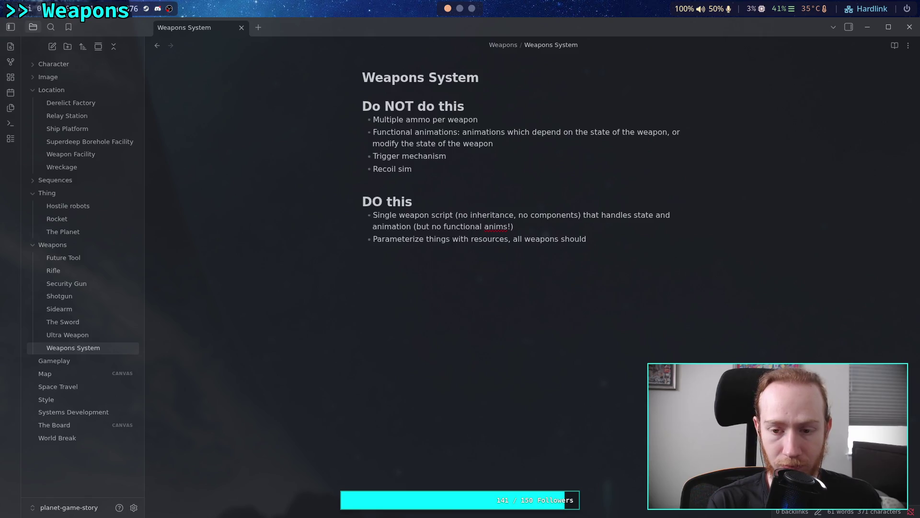
text(just be a )
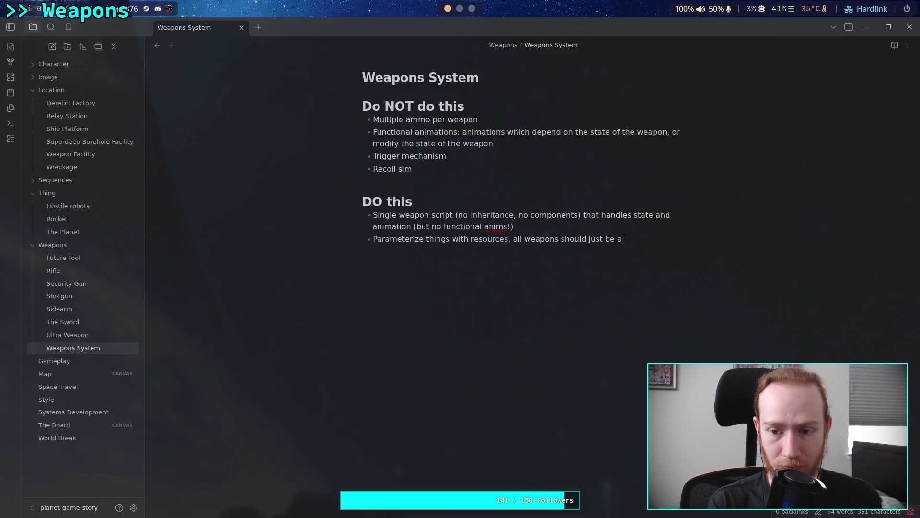
text(settings list)
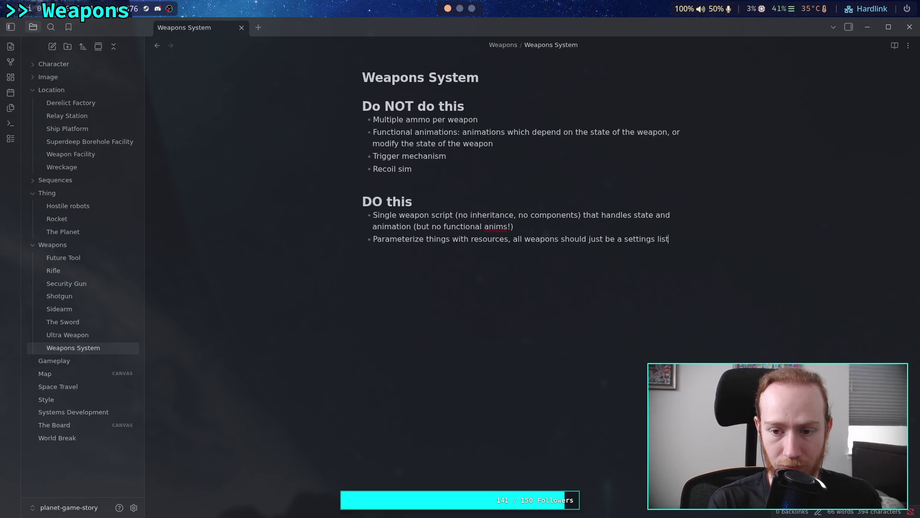
key(BackSpace)
key(BackSpace)
key(BackSpace)
text(list of)
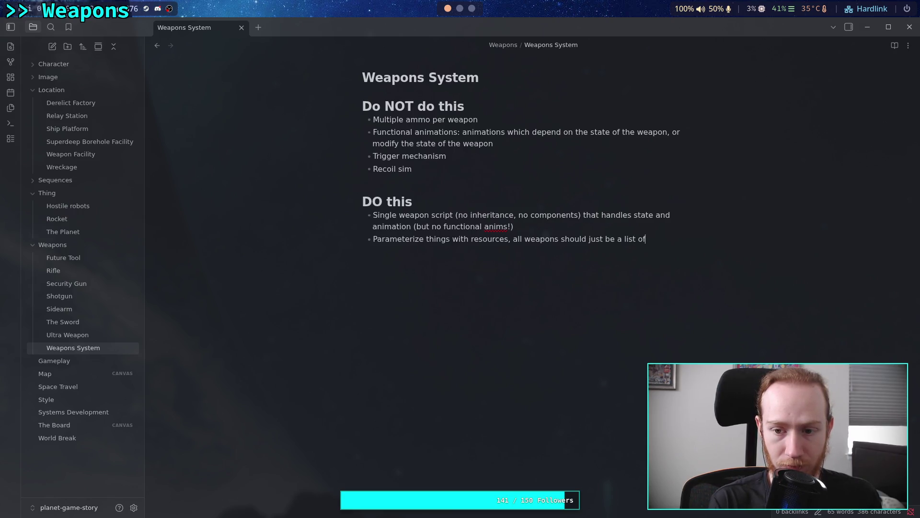
text( slider )
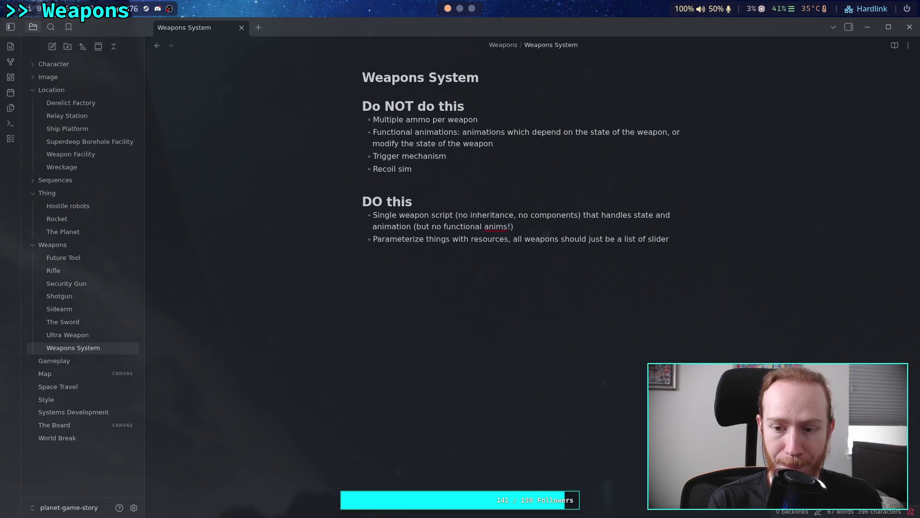
text(that the)
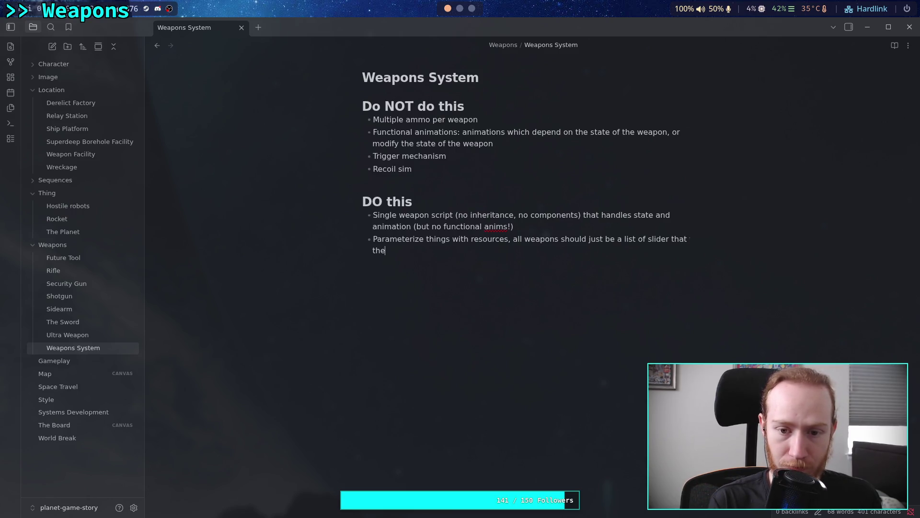
text( weapo)
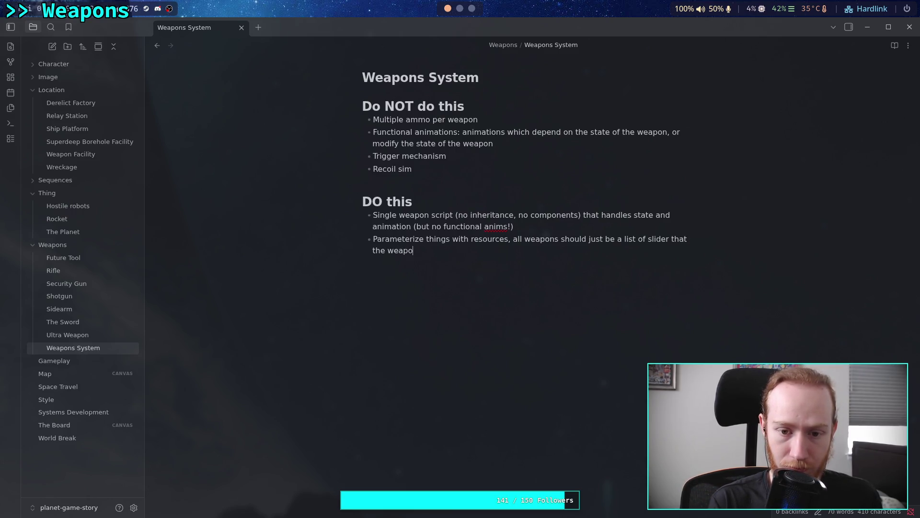
text(n script )
text(us)
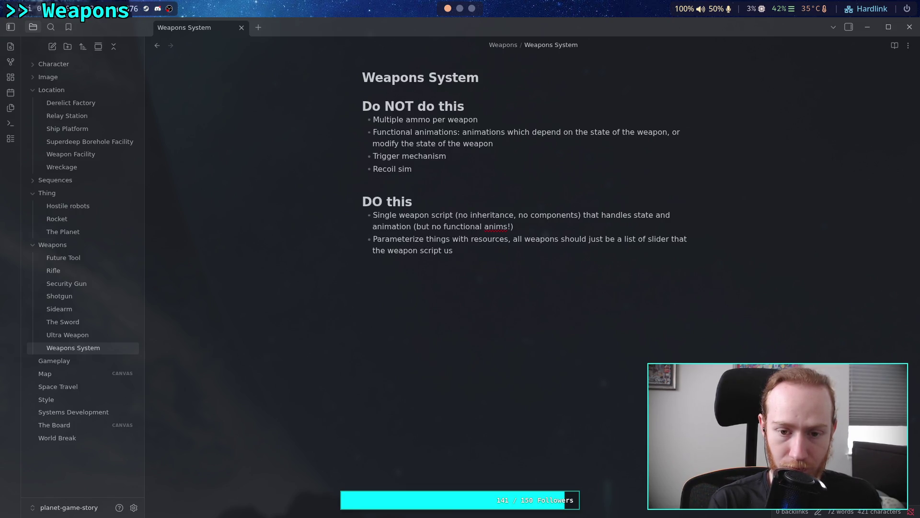
text(es.)
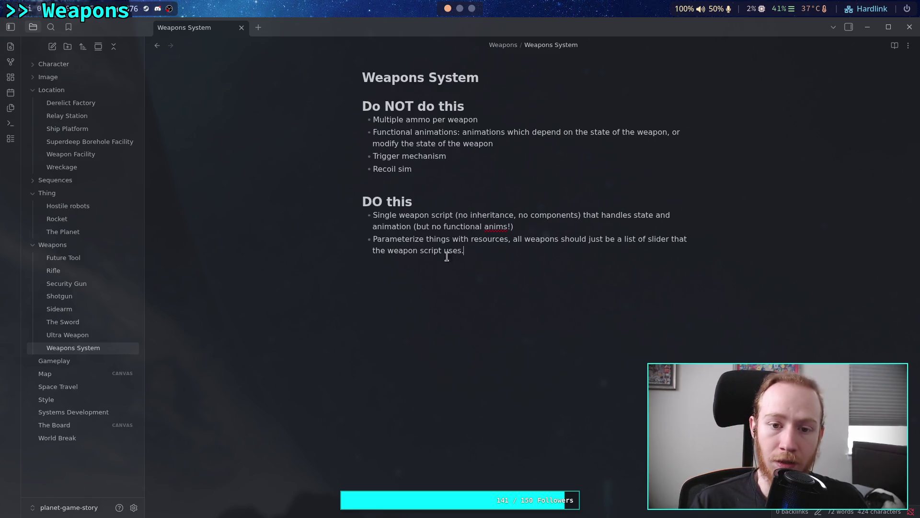
Step: Add 'Chambering/ charging sim' as a new Do NOT rule below 'Recoil sim'
click(445, 167)
key(Return)
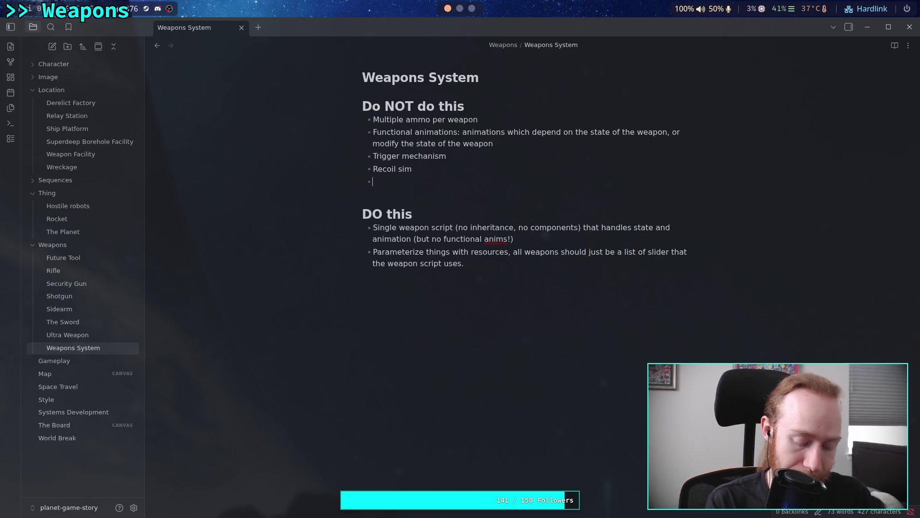
text(C)
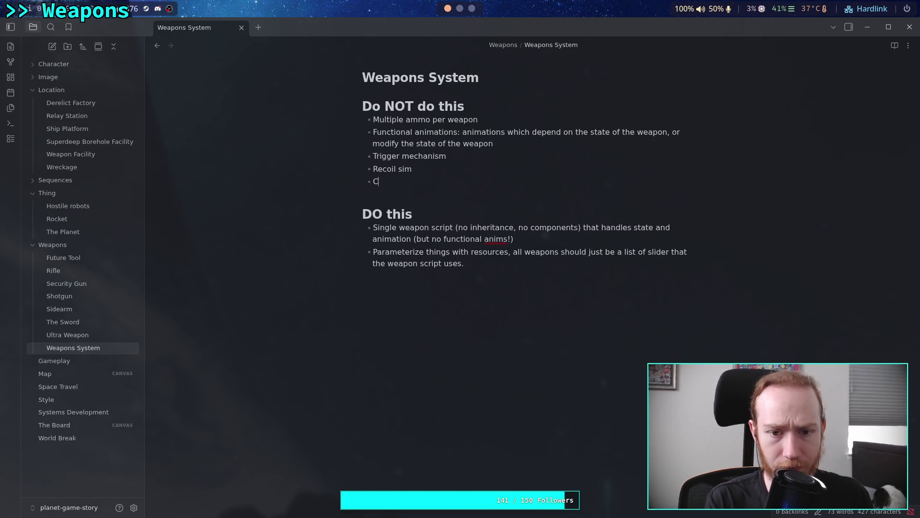
text(hambering/)
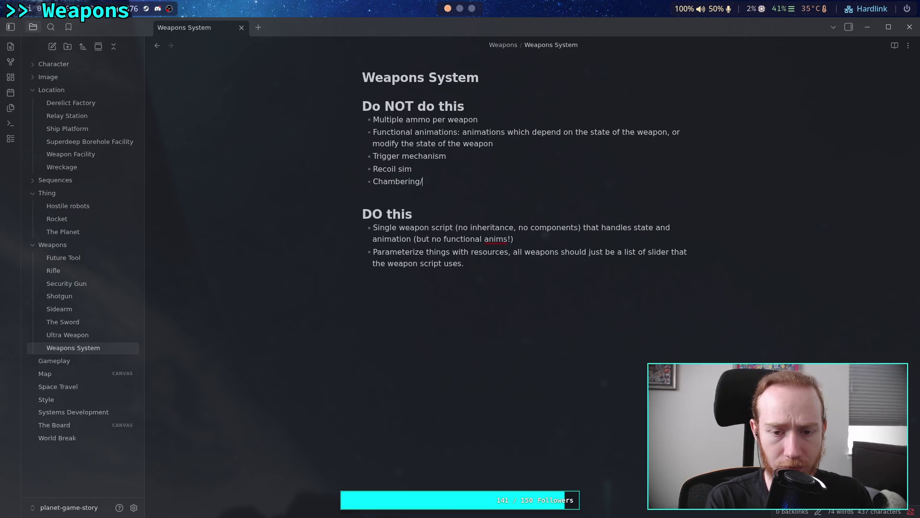
text( char)
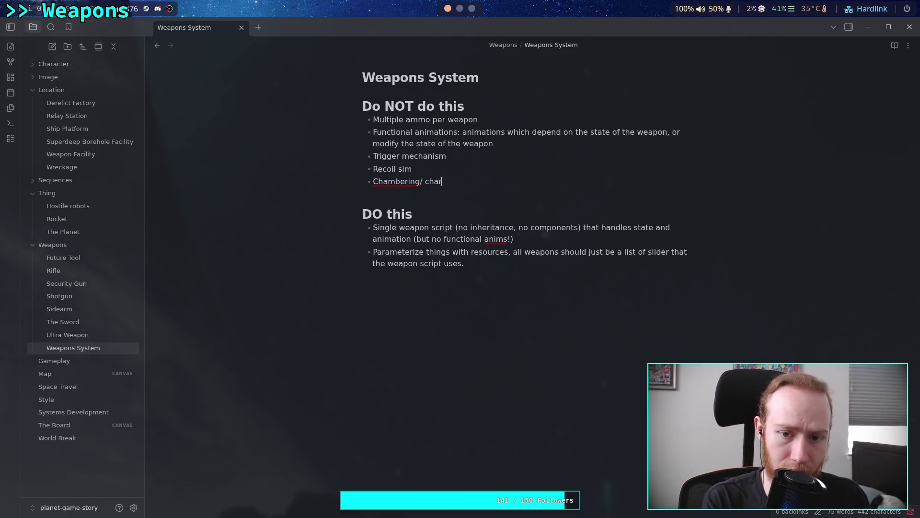
text(ging sim)
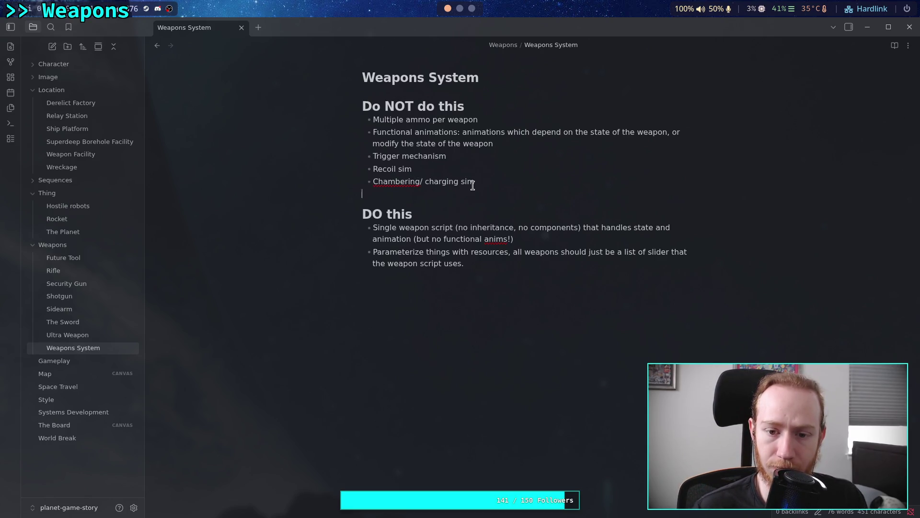
Step: Add 'Chambering' to the spelling dictionary and open an empty bullet below that rule
double_click(395, 183)
right_click(395, 183)
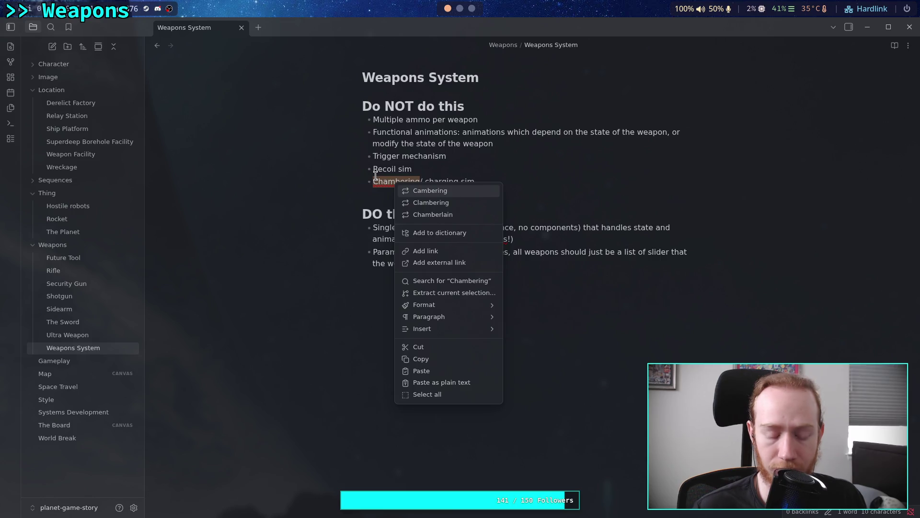
click(376, 176)
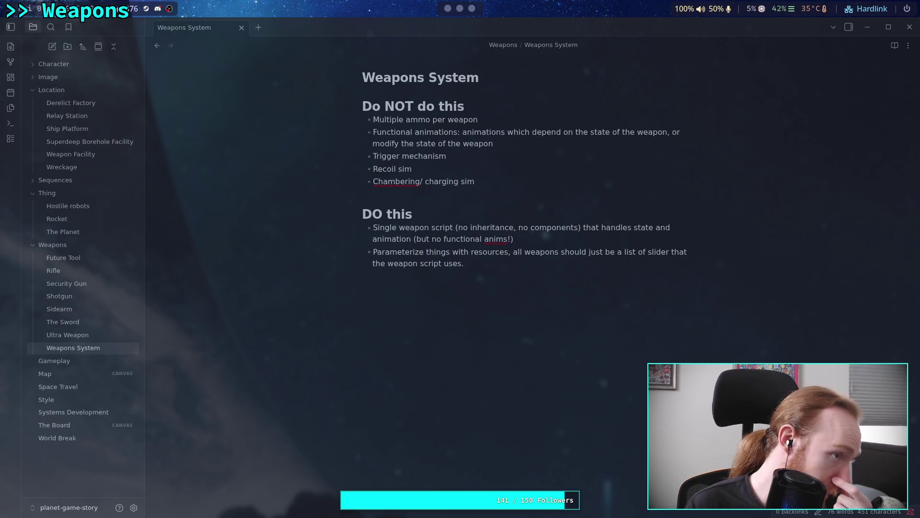
click(404, 180)
right_click(403, 181)
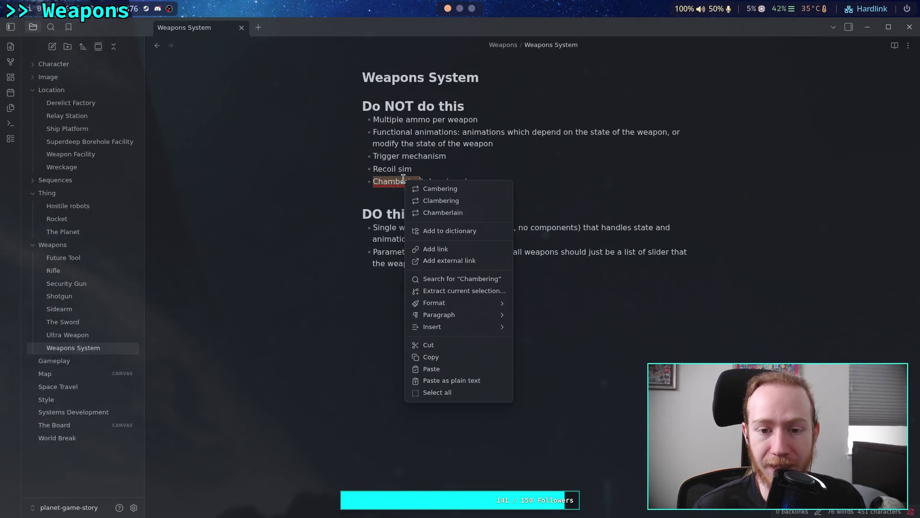
click(472, 228)
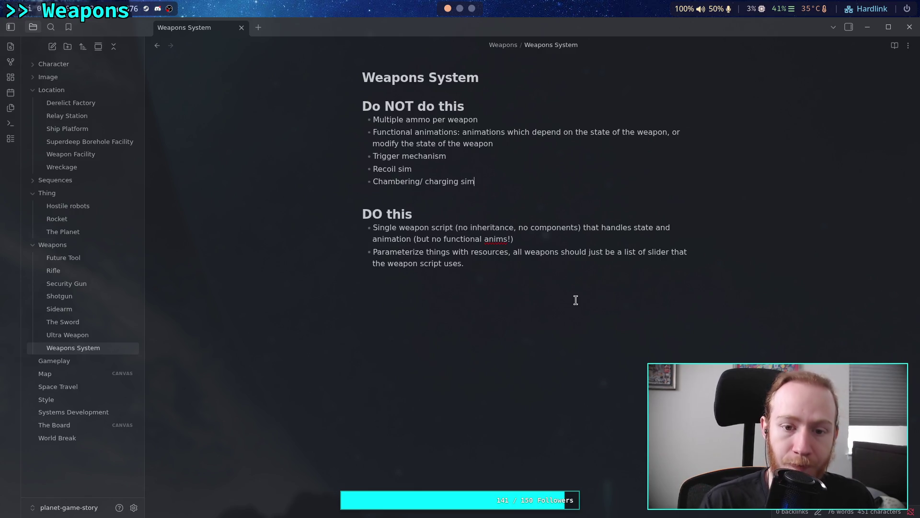
key(Return)
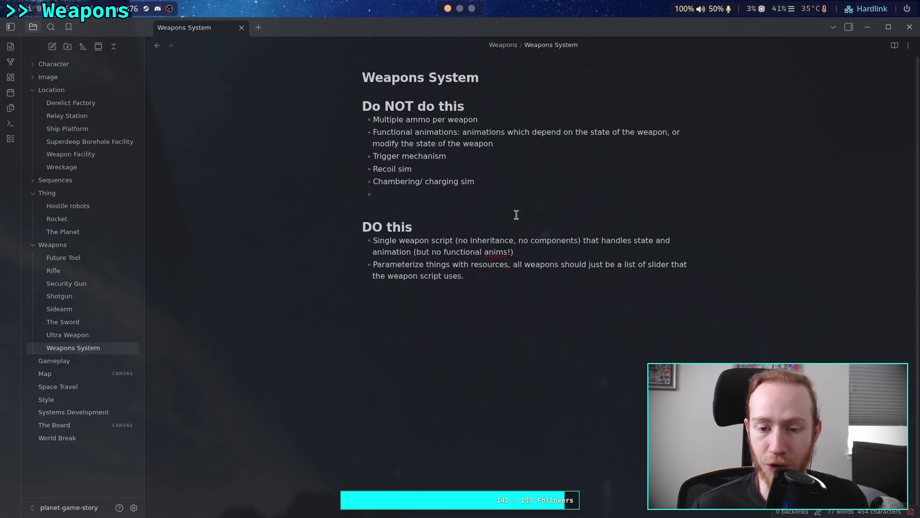
click(586, 305)
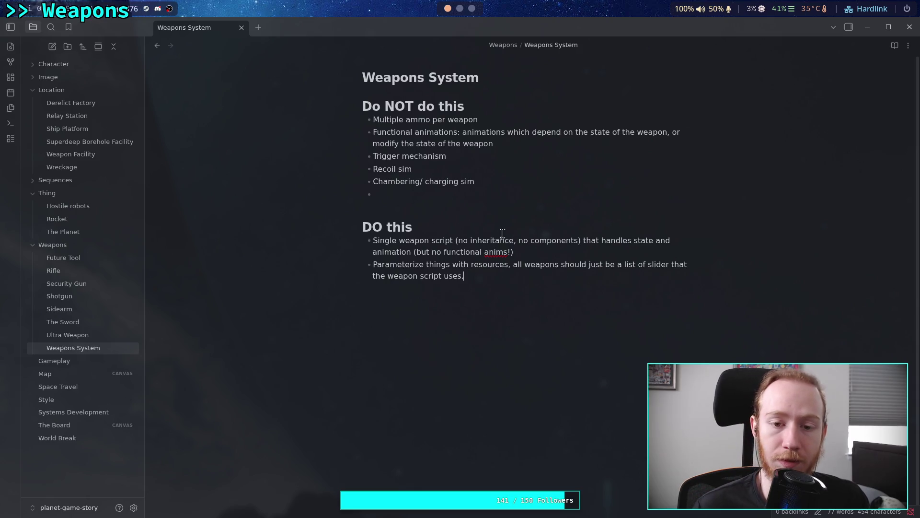
click(485, 192)
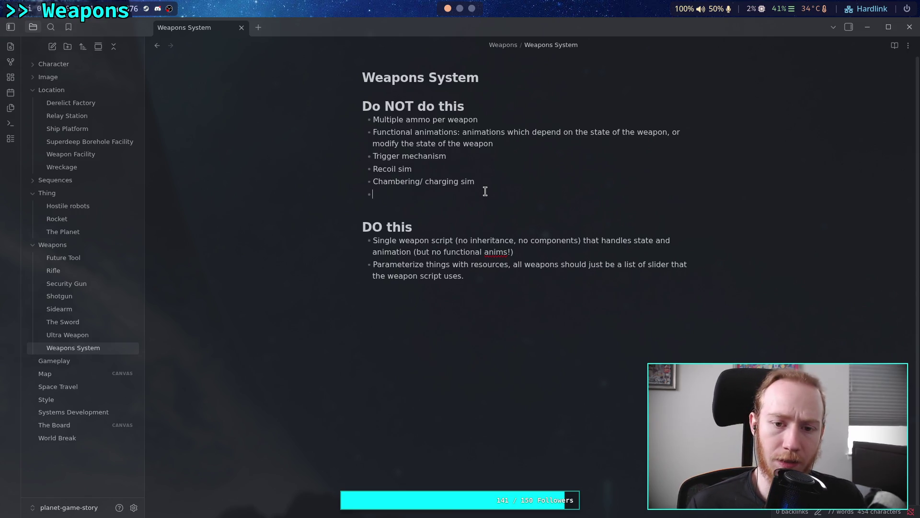
Step: Add the 'Animation locking' rule about using internal timers instead of waiting for animations, then open Systems Development
click(529, 145)
key(Return)
text(A)
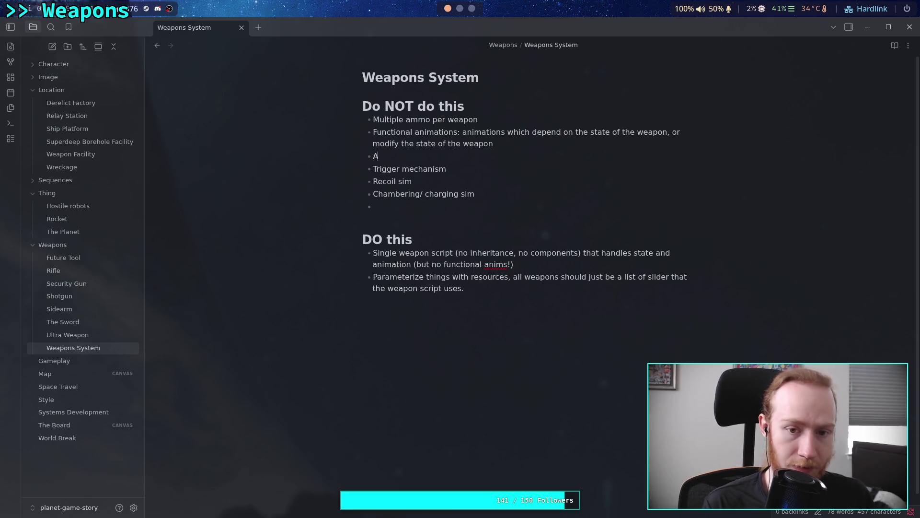
text(nimation timer)
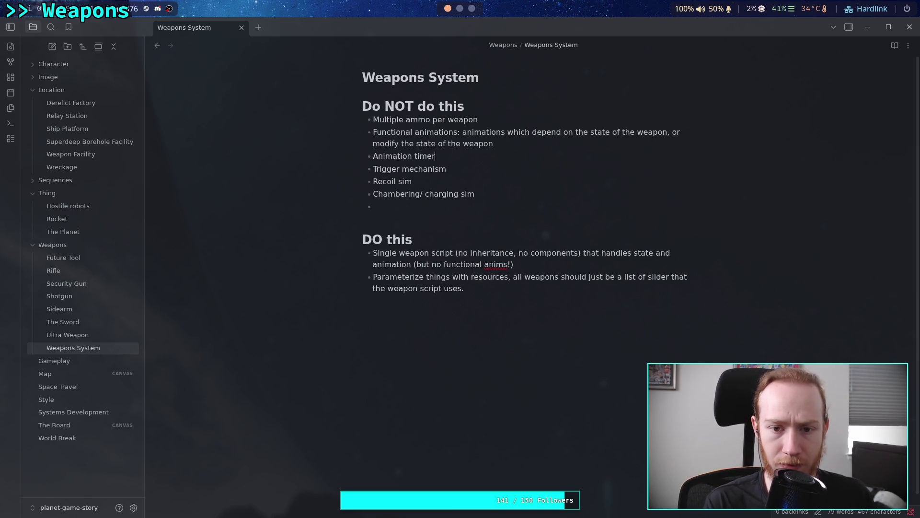
key(BackSpace)
key(BackSpace)
key(BackSpace)
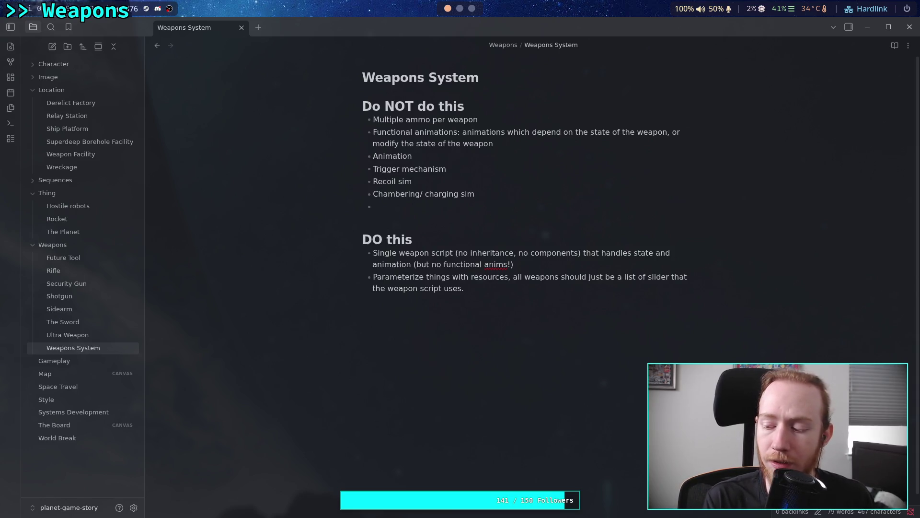
text( loc)
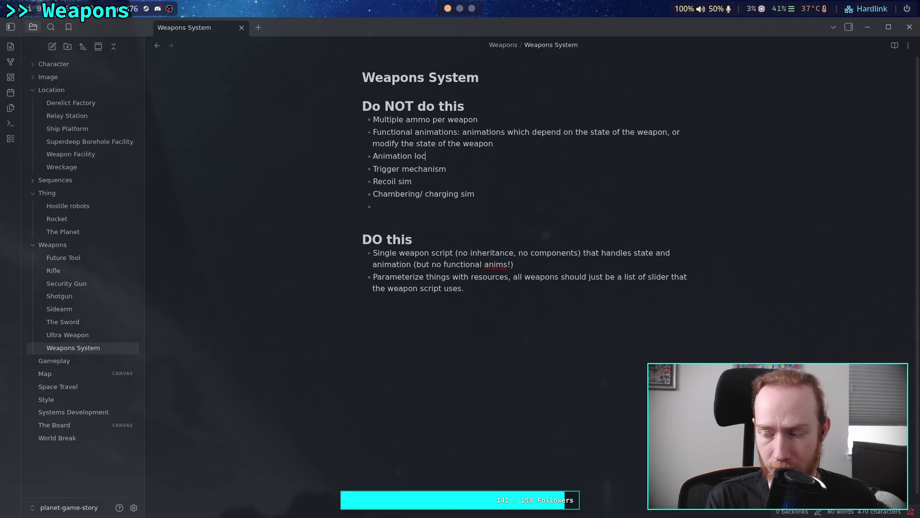
text(k)
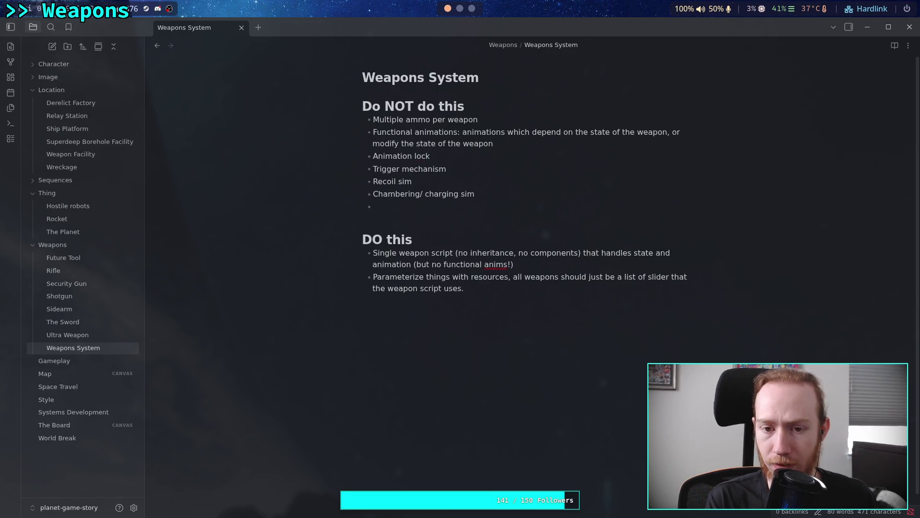
text(ing, use )
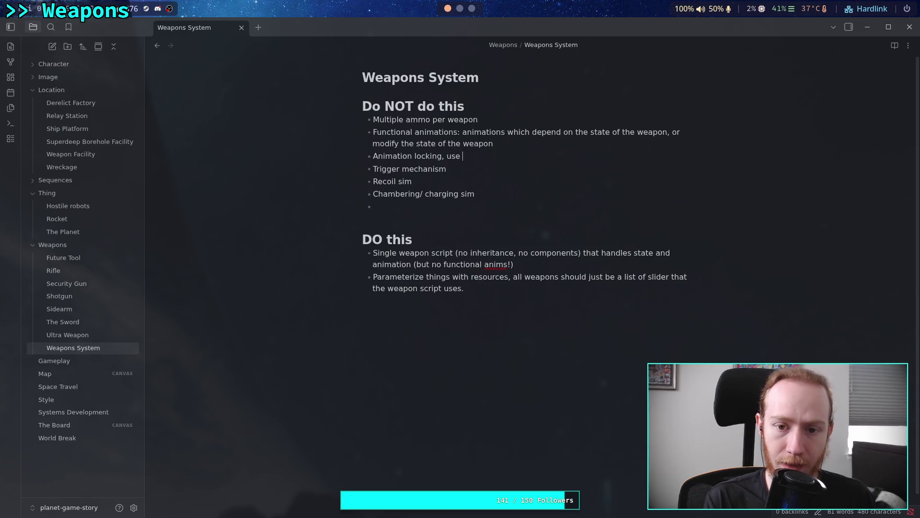
text(internal tim)
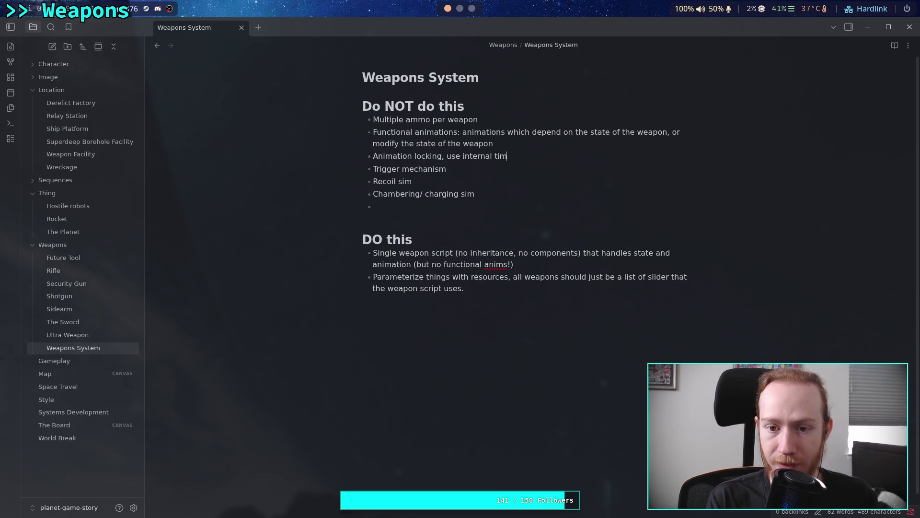
text(ers instead)
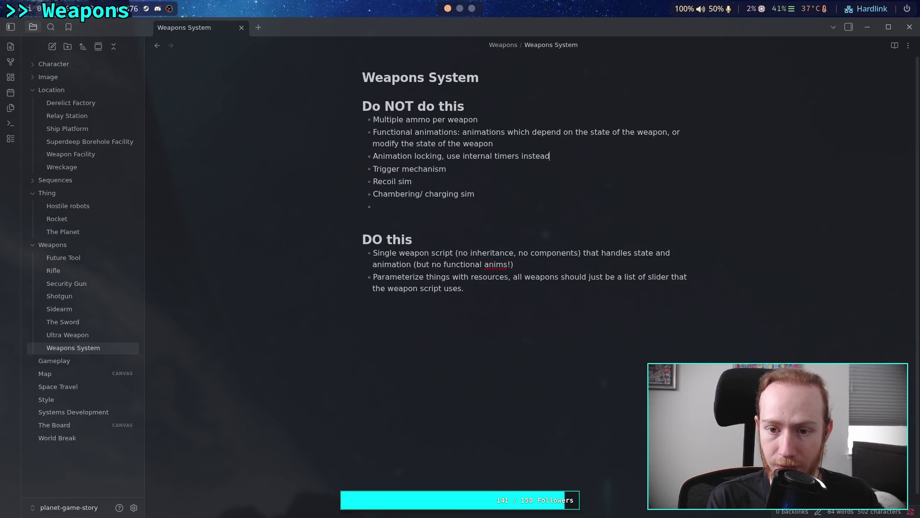
text( of waiting )
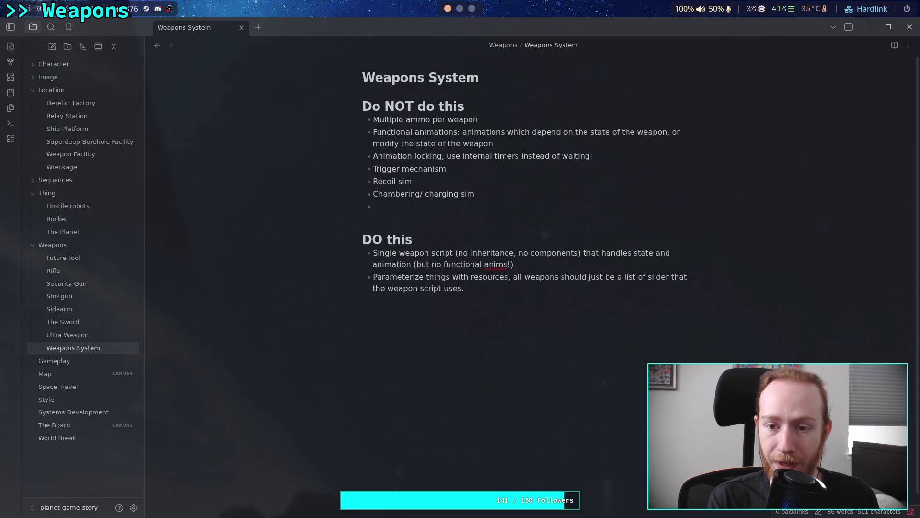
text(for cer)
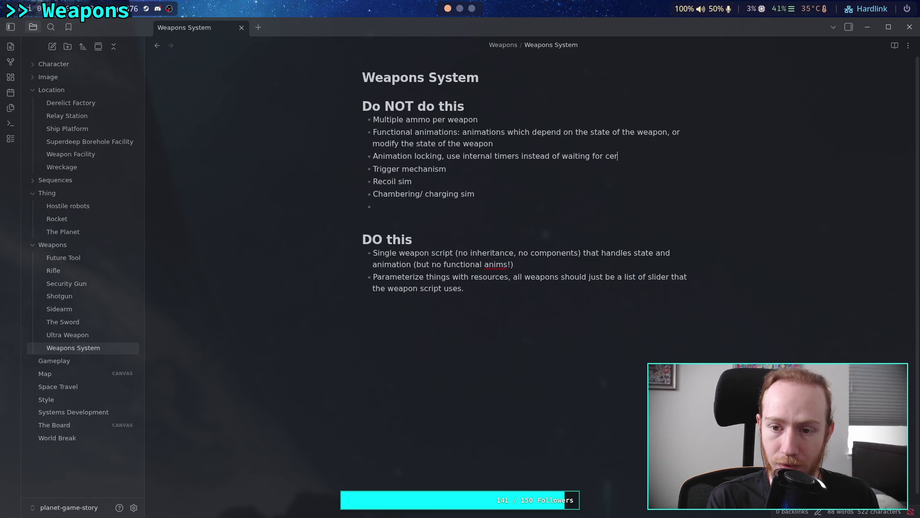
text(tain animation)
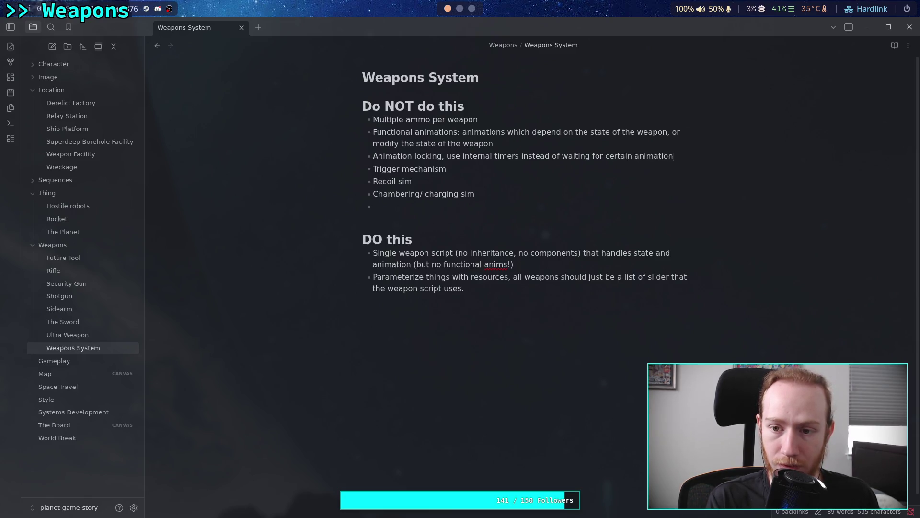
text( states)
key(BackSpace)
key(BackSpace)
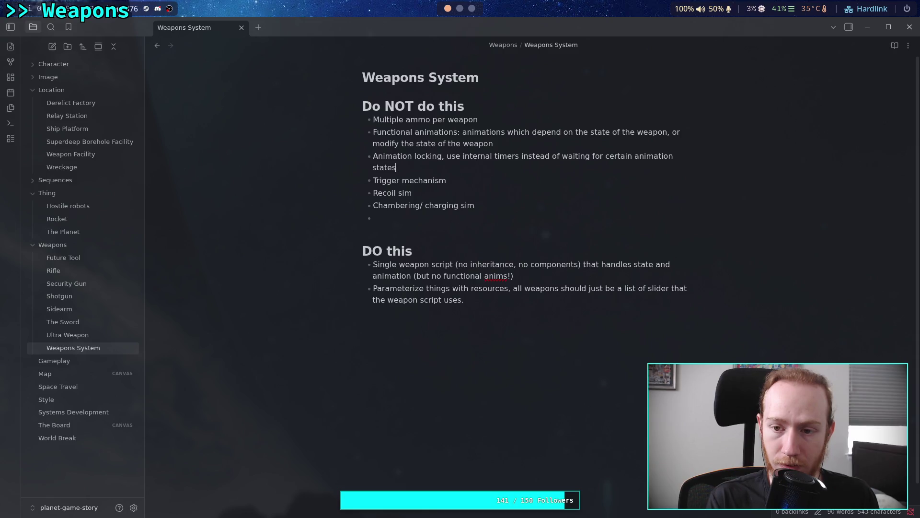
text(s or)
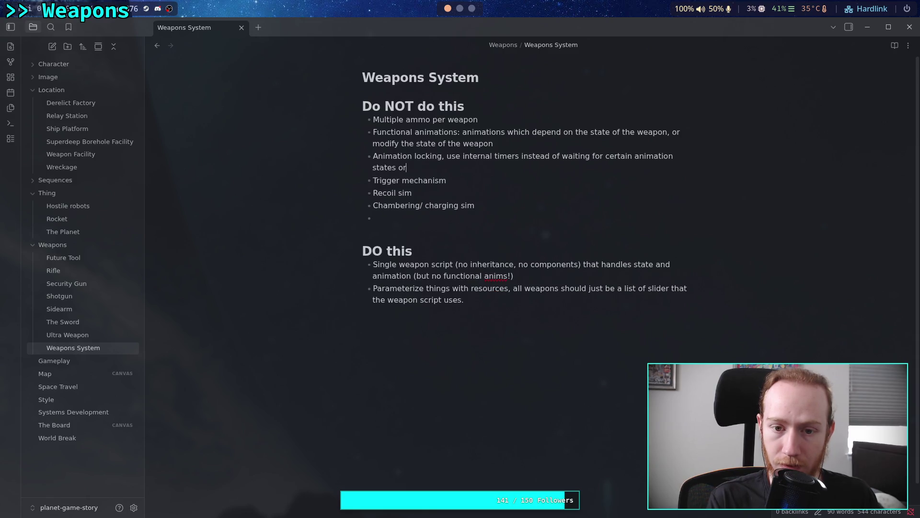
text( animati)
text(ons to co)
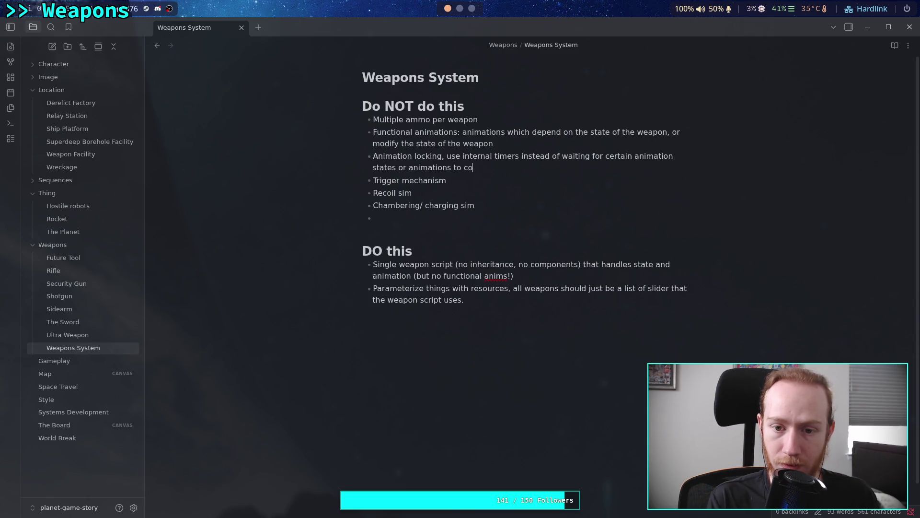
text(mplete.)
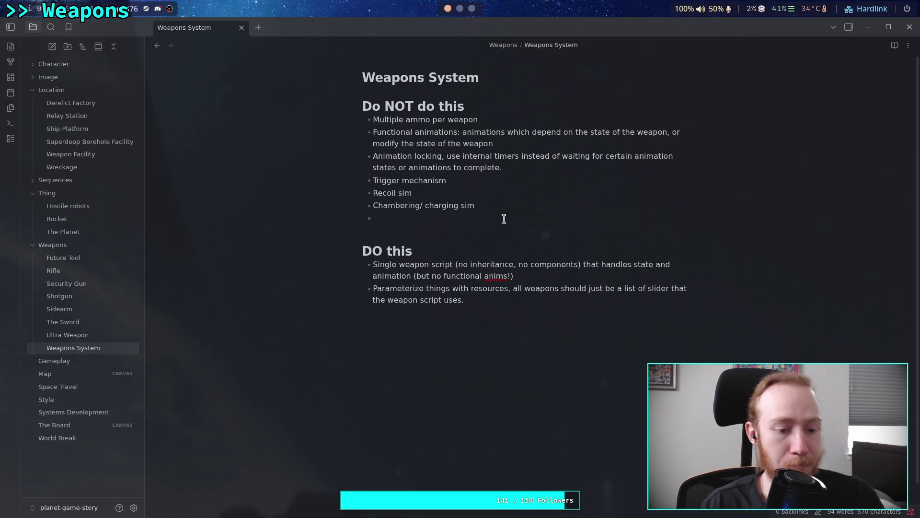
click(87, 413)
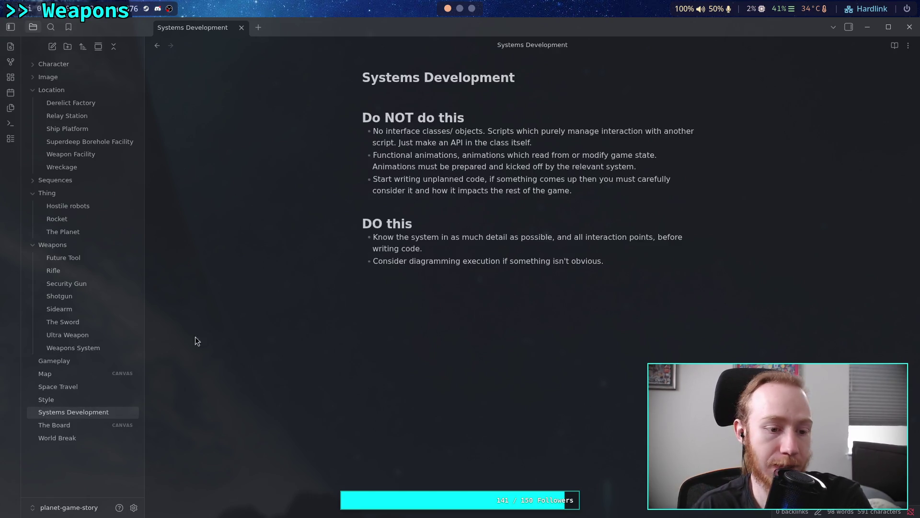
Step: Back in Weapons System, delete the empty Do NOT bullet and go to the last DO item
click(97, 353)
click(485, 219)
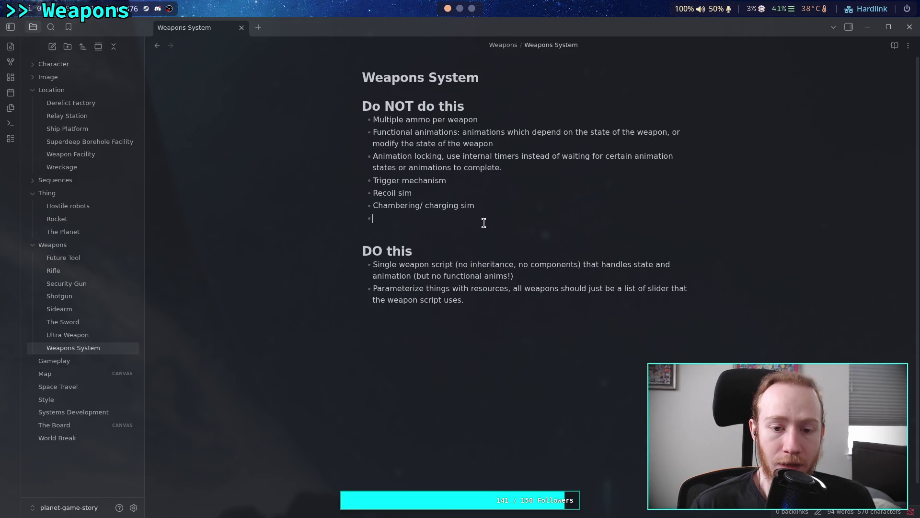
key(BackSpace)
key(BackSpace)
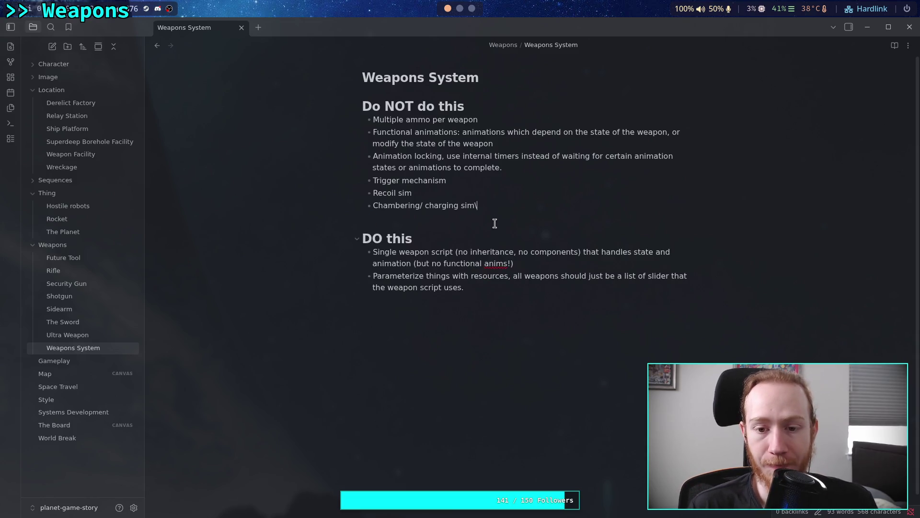
click(500, 299)
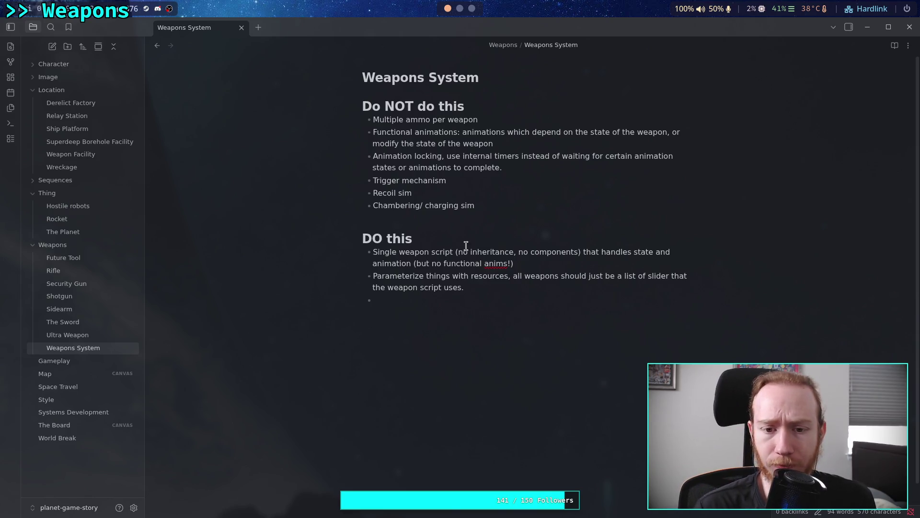
Step: Add the Do NOT rule 'Two weapons compete for relevance' after 'Chambering/ charging sim'
click(488, 207)
key(Return)
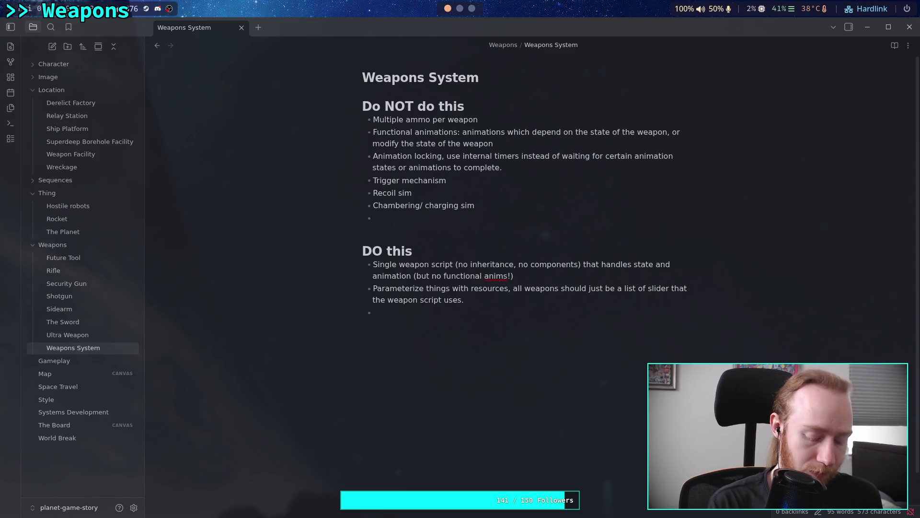
text(To)
key(BackSpace)
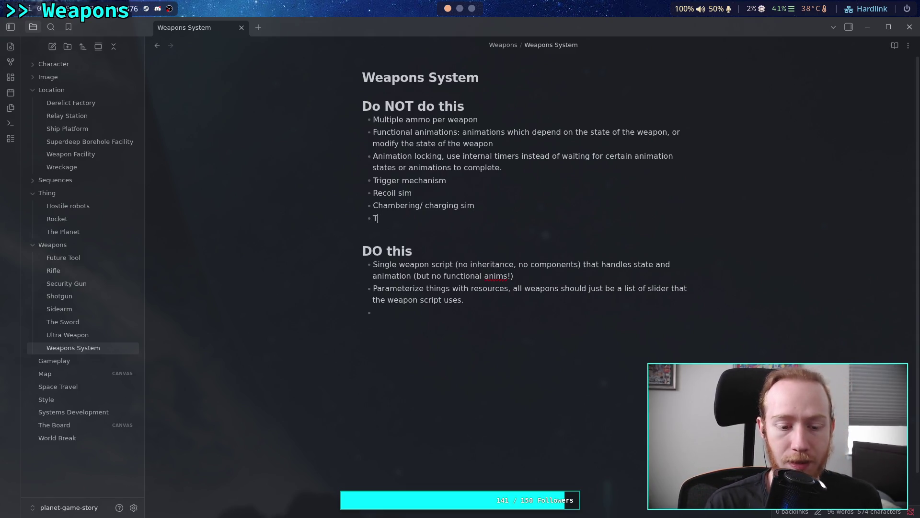
text(w)
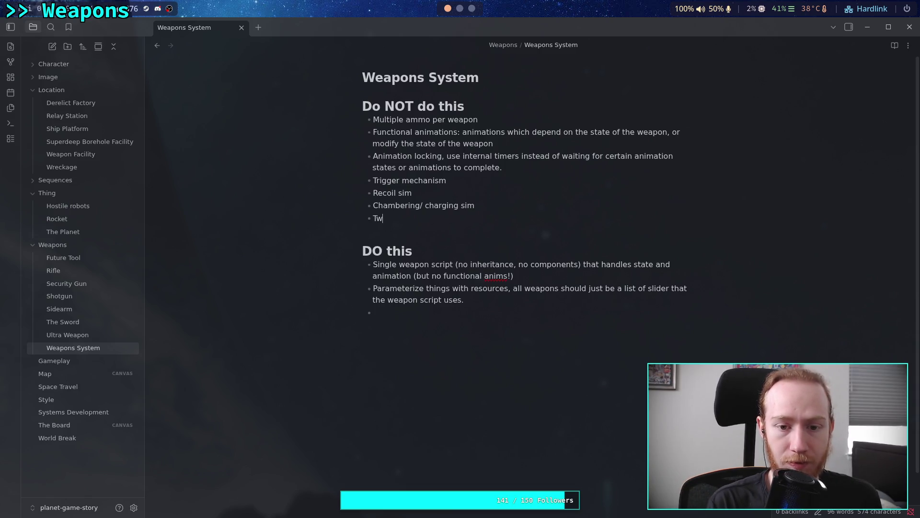
text(o weapon)
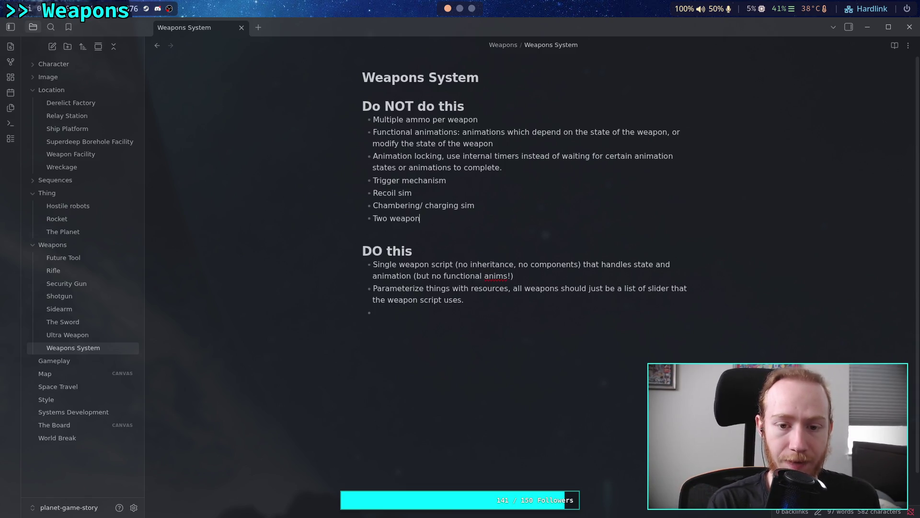
text(s be)
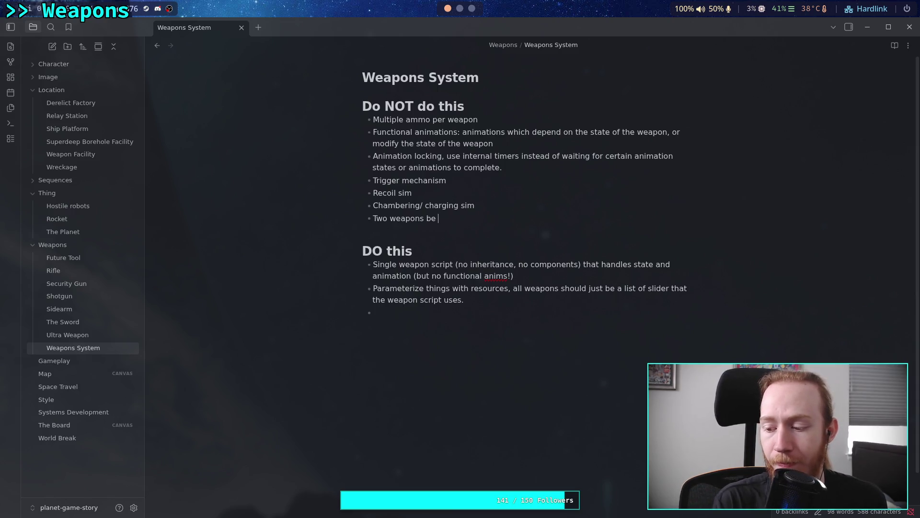
key(BackSpace)
key(BackSpace)
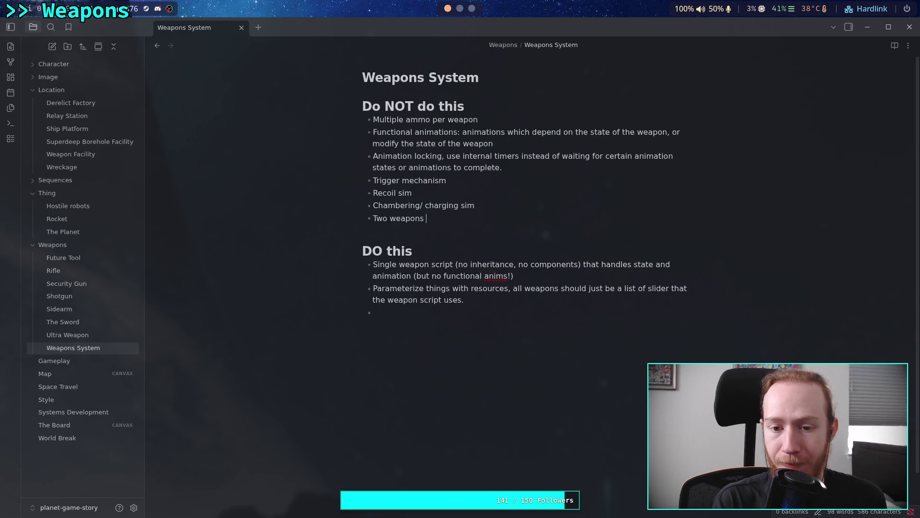
text(compete for )
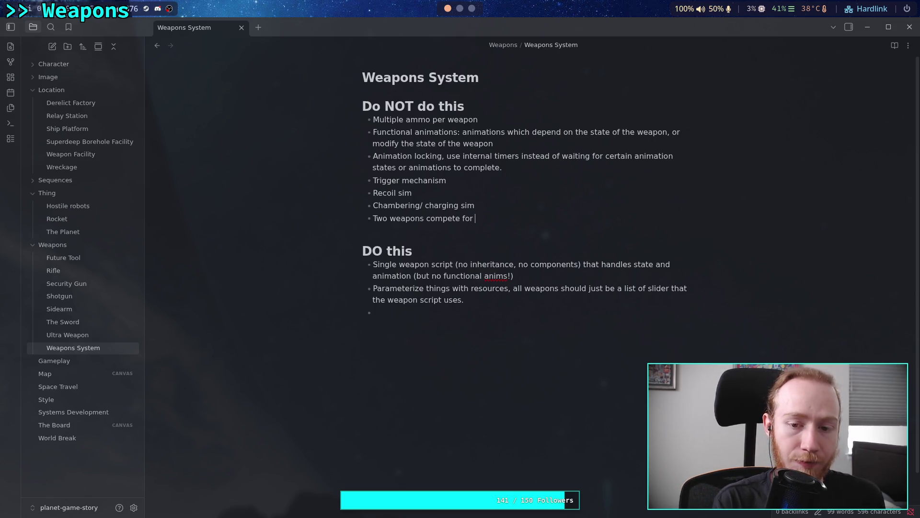
text(relevance)
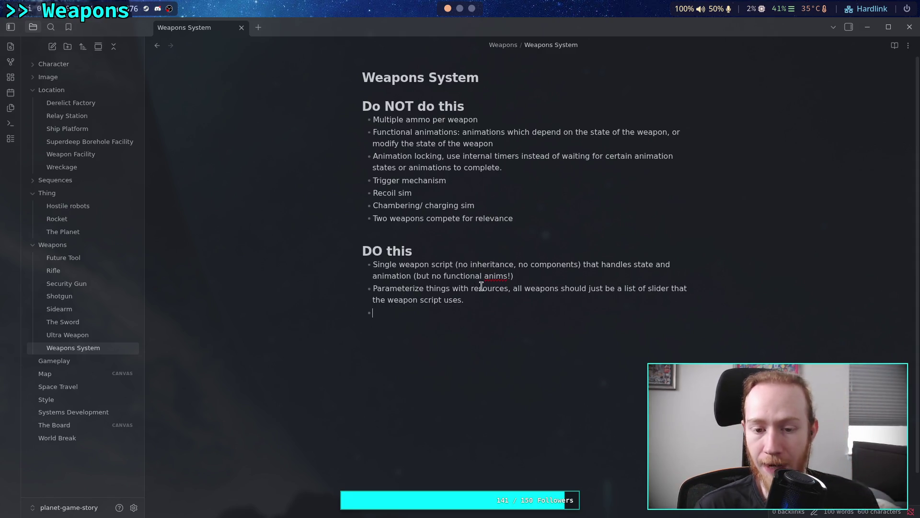
Step: Write the DO rule 'Every weapon should be strong in its use-case'
text(Every)
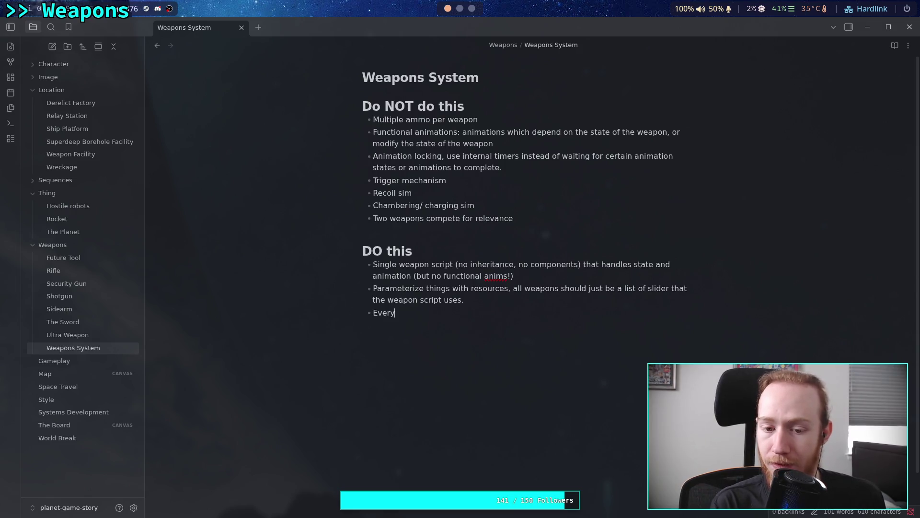
text( weapon should )
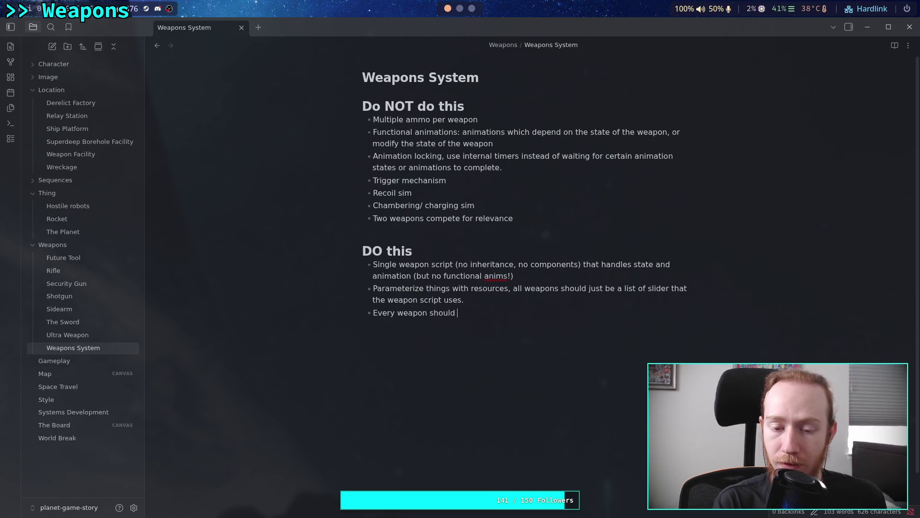
text(be strong)
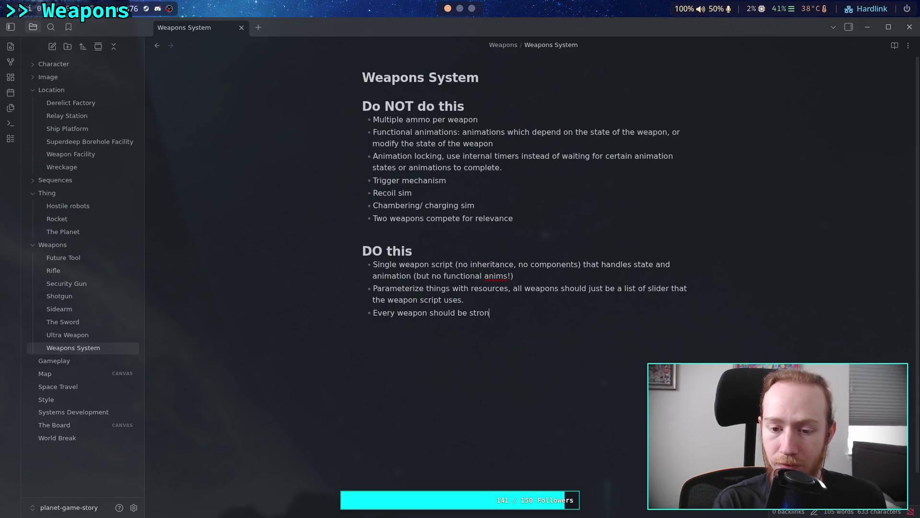
key(ctrl+BackSpace)
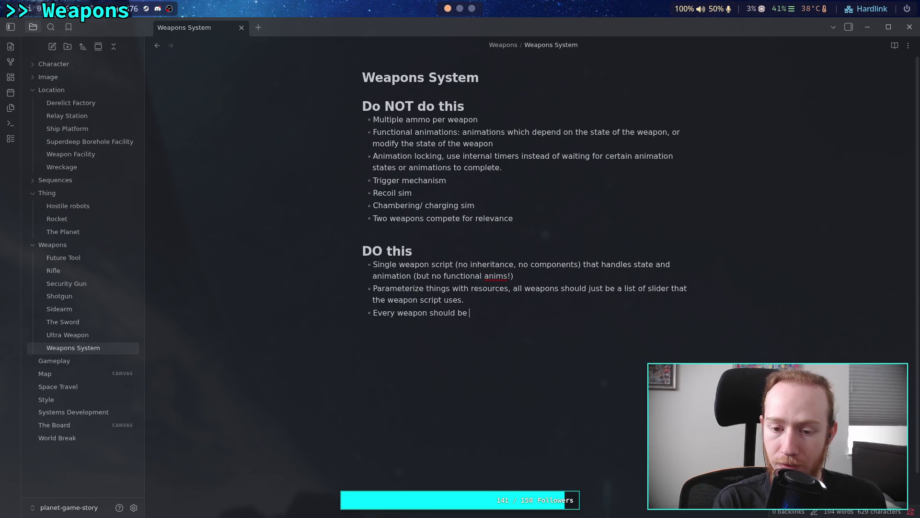
text(god)
text(or i)
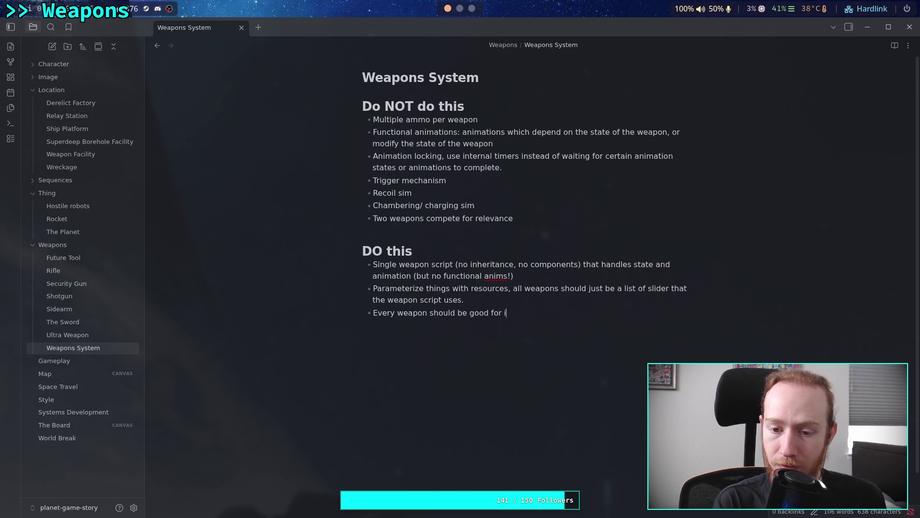
text(ts purpose)
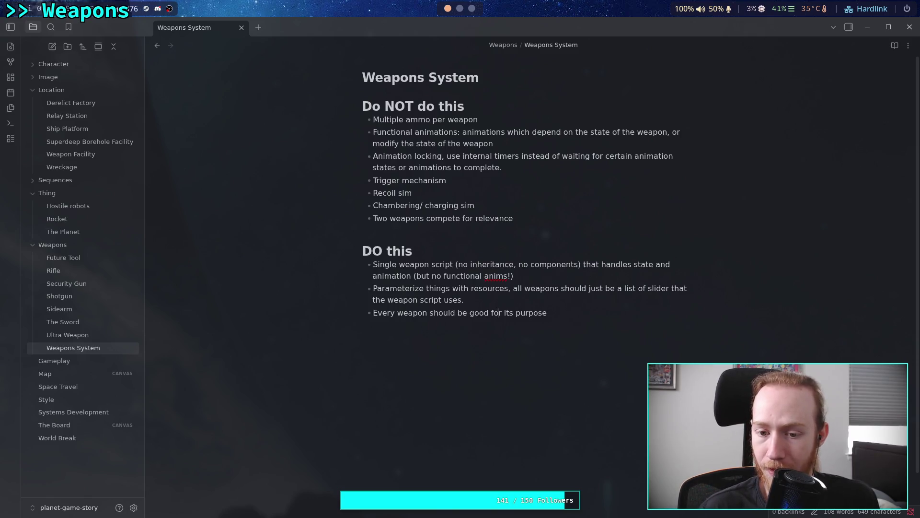
key(shift+Right)
key(shift+Right)
key(shift+Right)
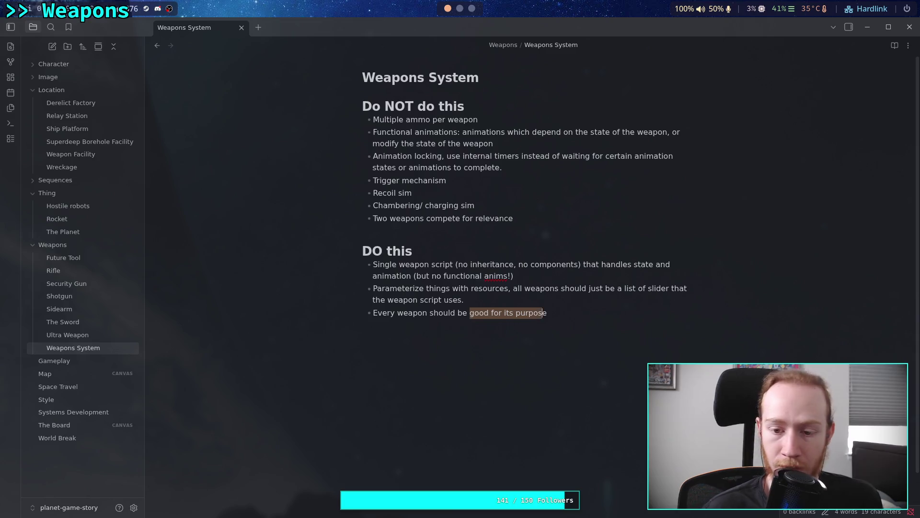
text(strong i)
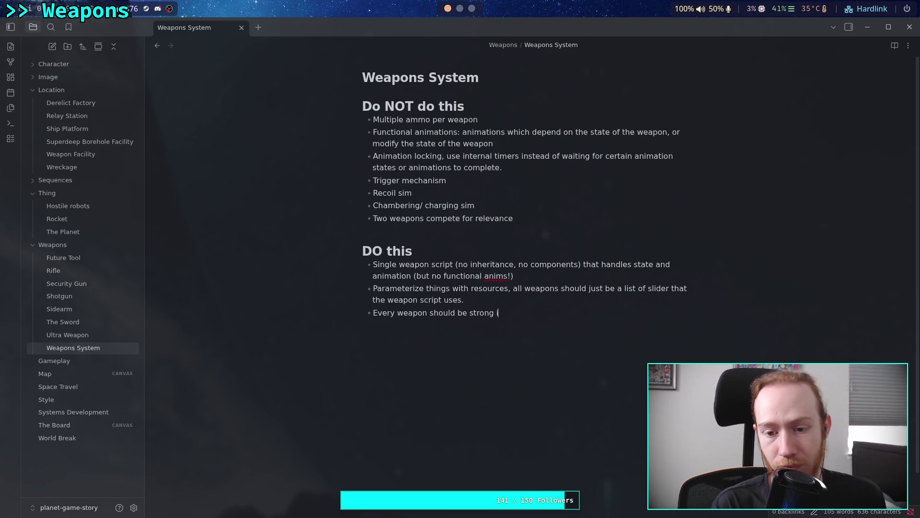
text(n its use-cs)
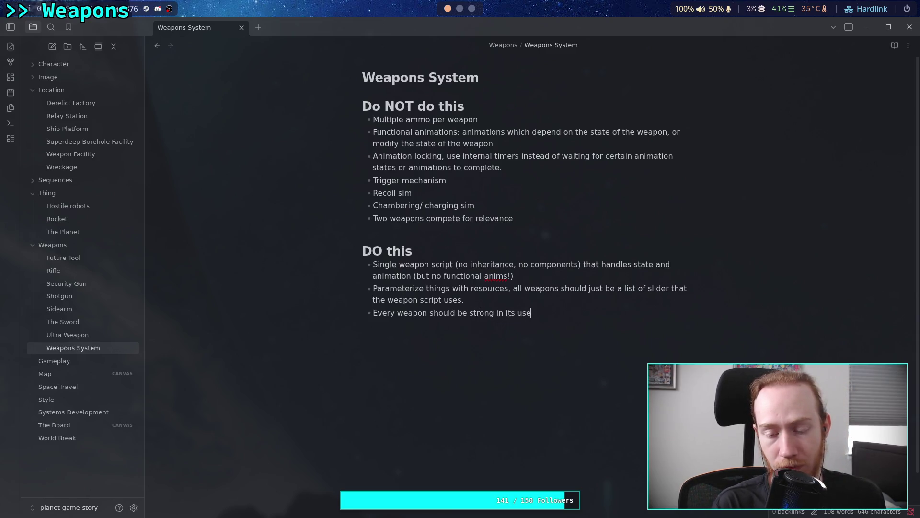
key(BackSpace)
text(ase)
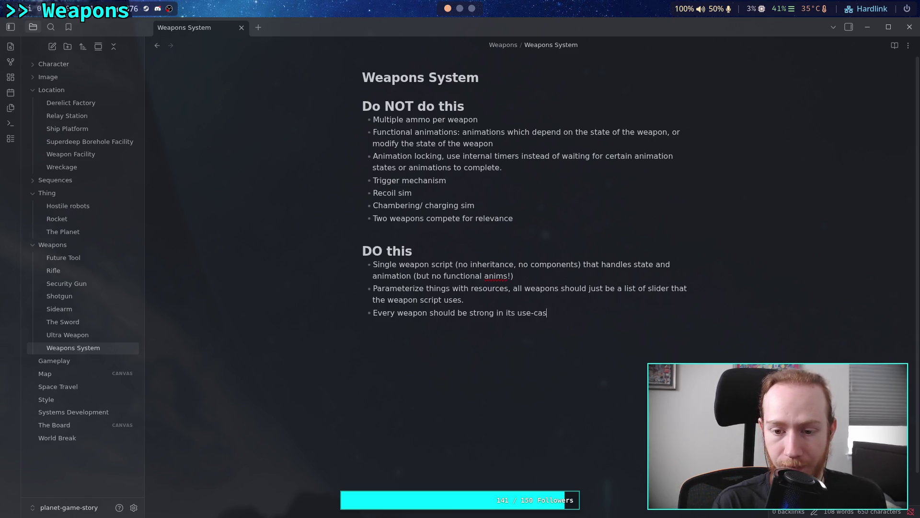
Step: Add the DO rule 'Any weapon can get the job done' followed by an empty bullet
key(Return)
text(Every )
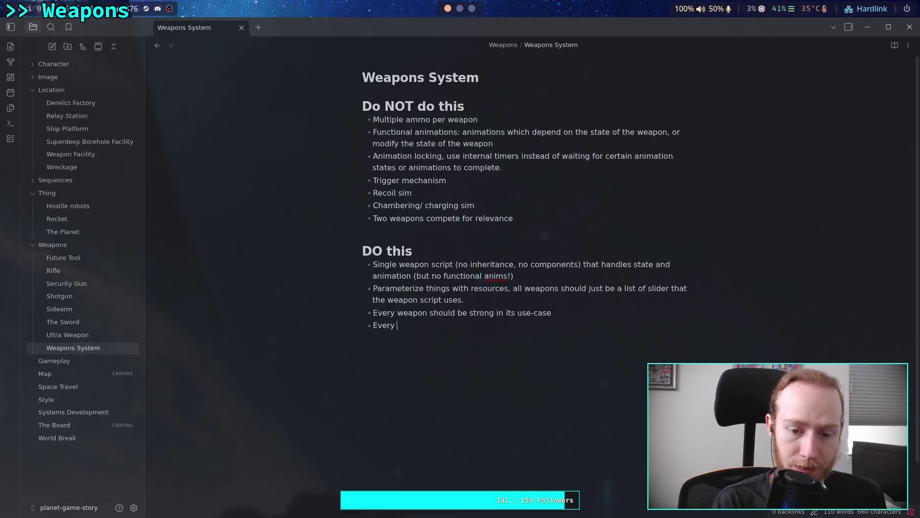
text(weapon can)
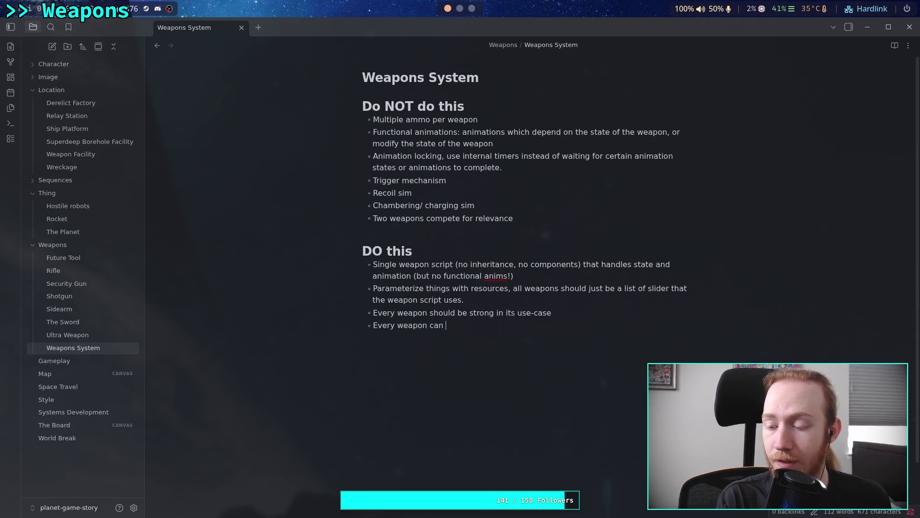
key(BackSpace)
key(BackSpace)
key(BackSpace)
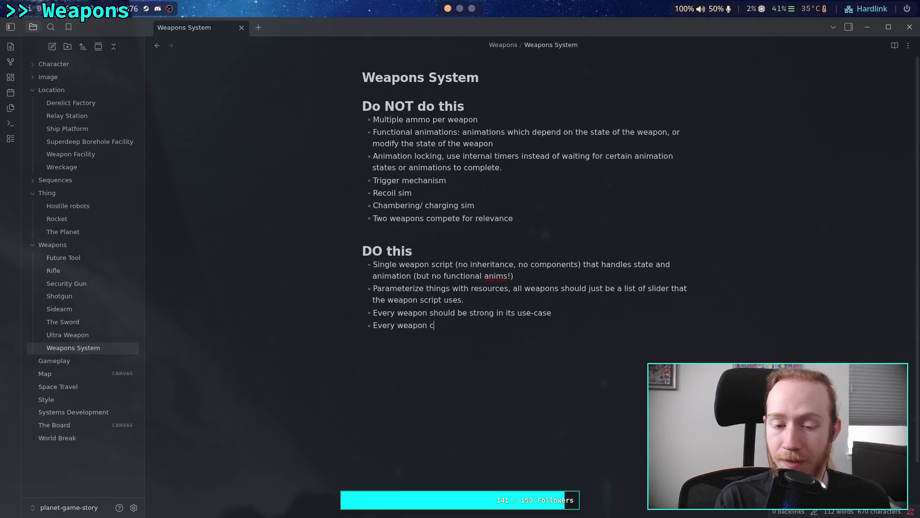
text(Any weapon can get)
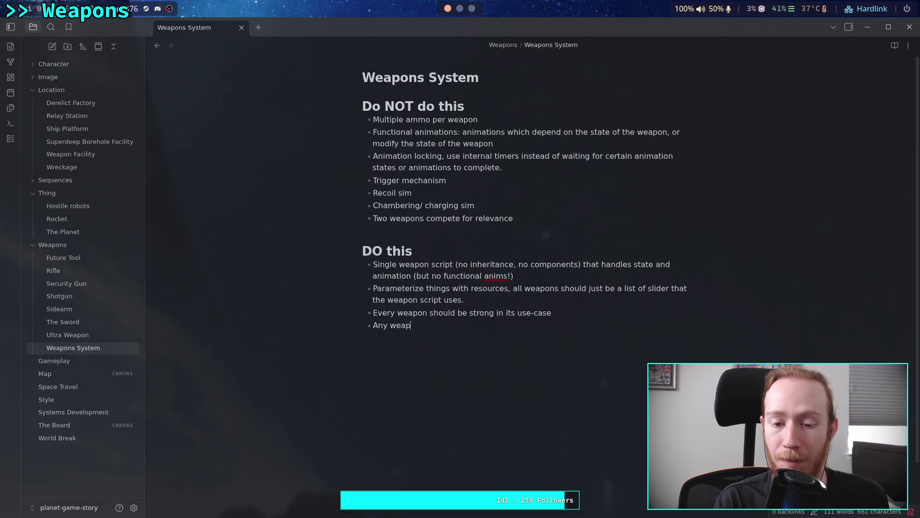
text( the job )
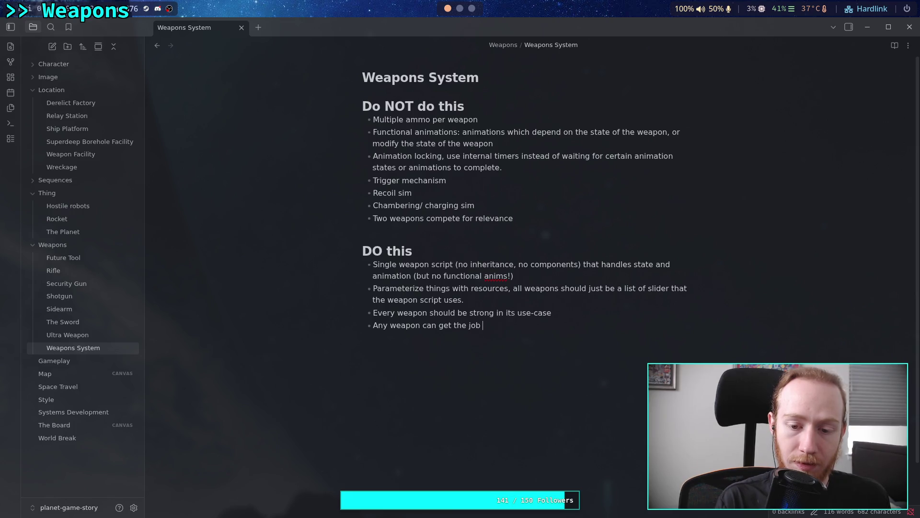
text(done)
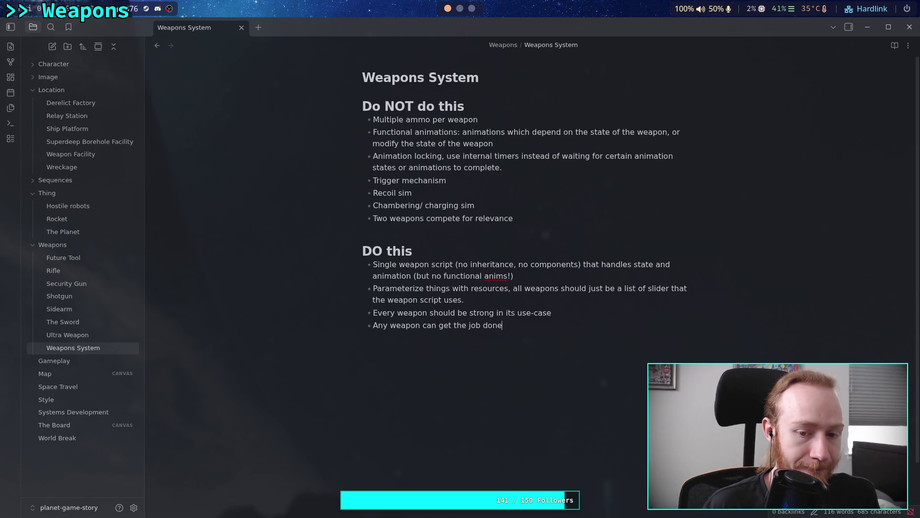
key(Return)
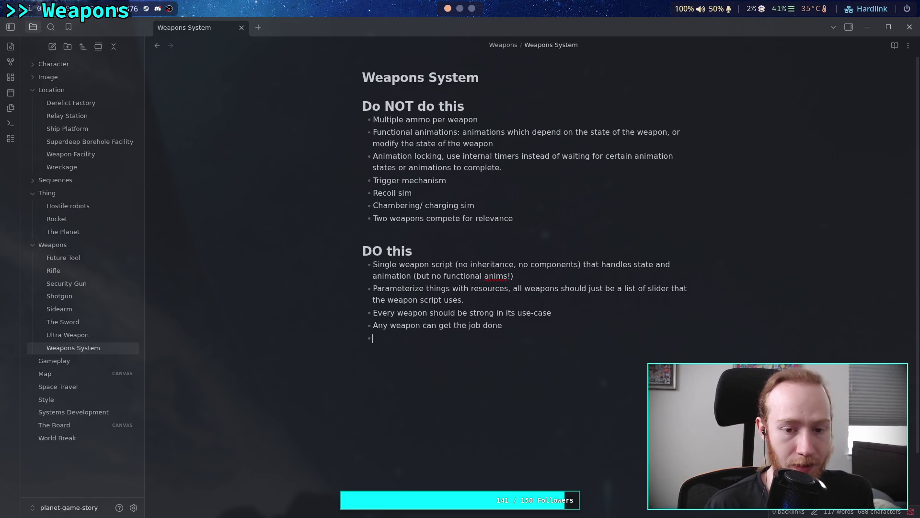
Step: Append the Do NOT rule 'A weapon being almost useless for certain enemies'
click(518, 216)
key(Return)
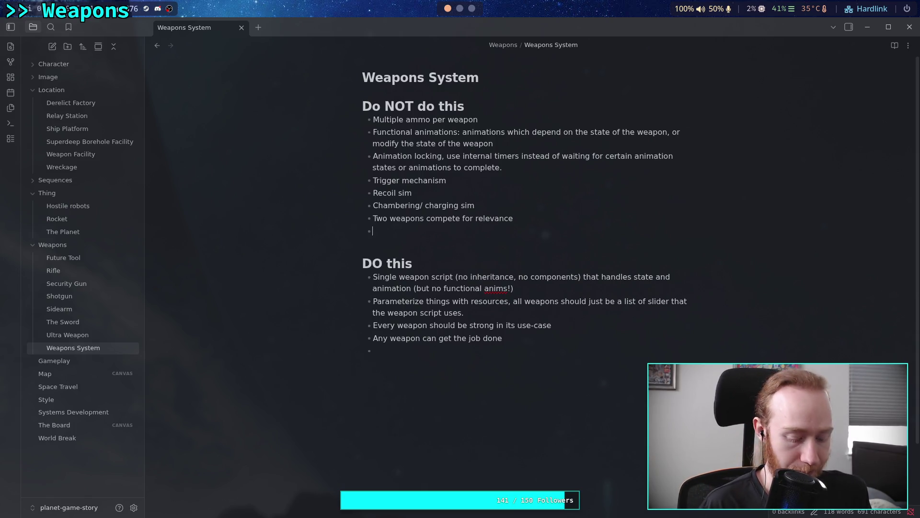
text(A weapon being )
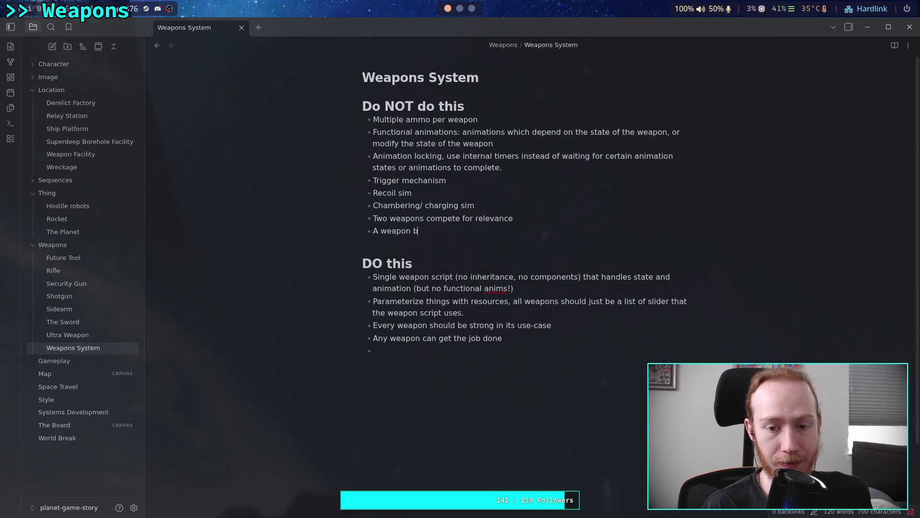
text(almost )
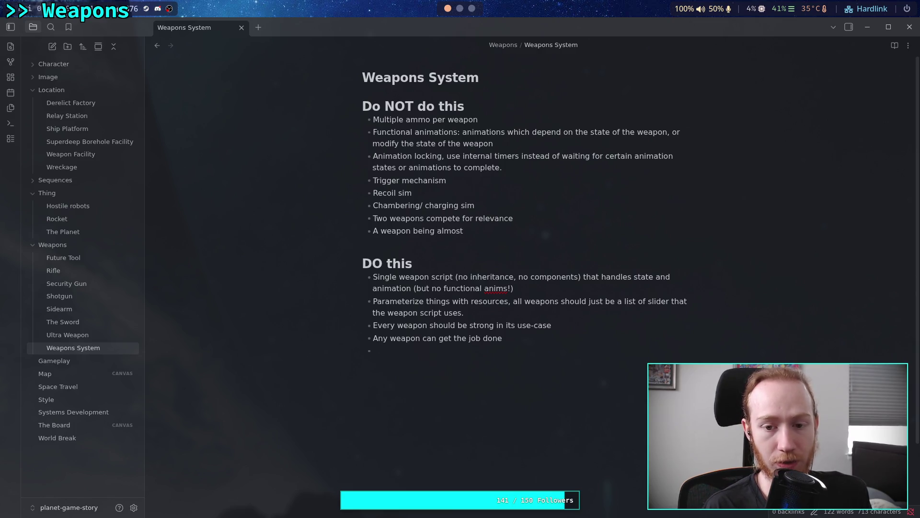
text(useless for )
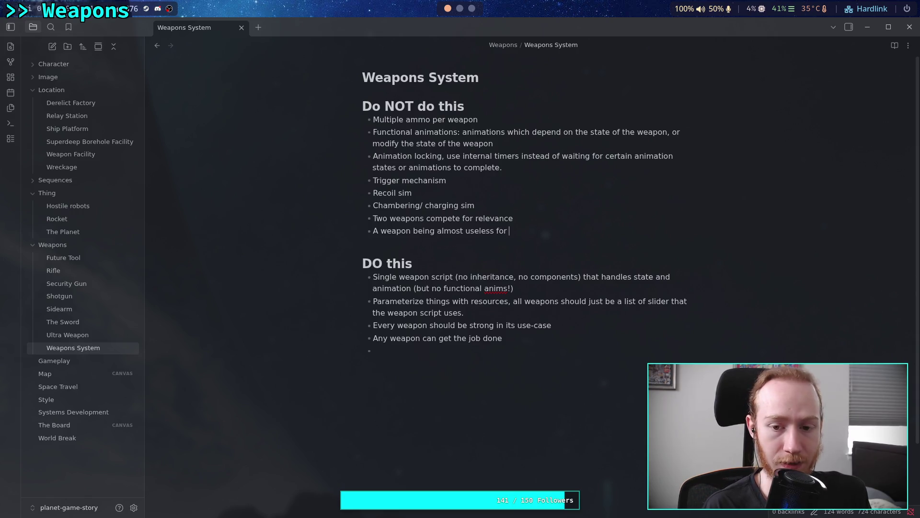
text(certain )
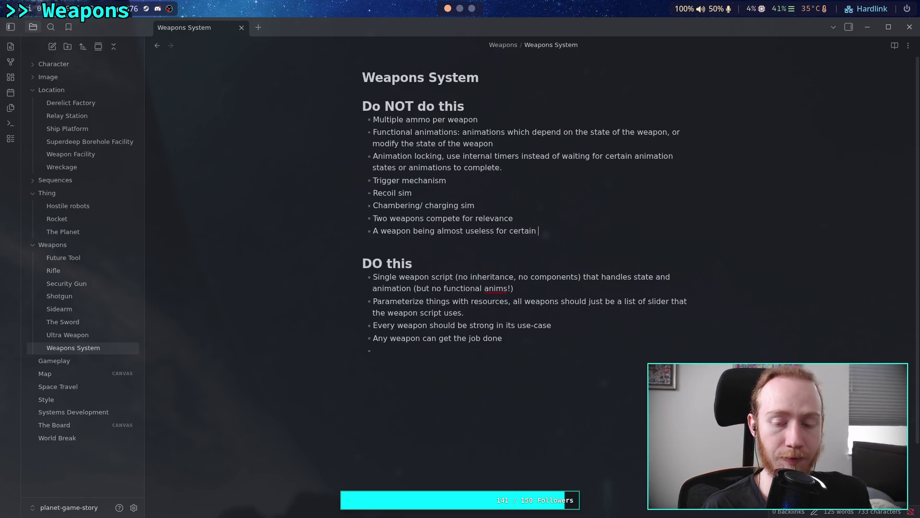
text(enemies)
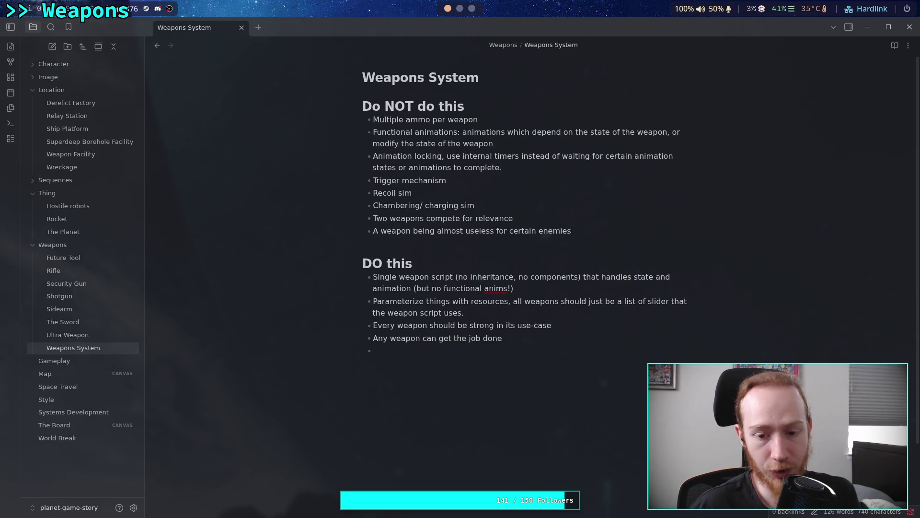
click(499, 349)
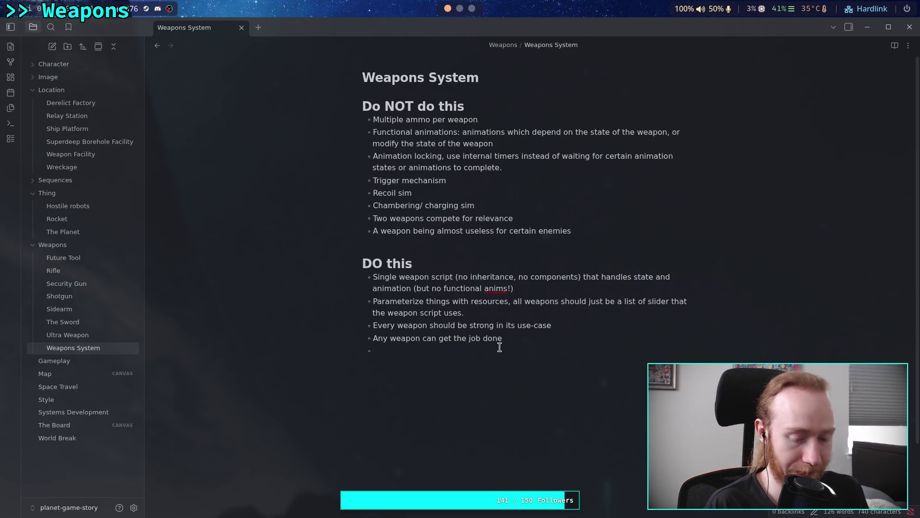
Step: Fill the empty DO bullet with 'Be able to experiment without harsh punishment'
text(Be able to ex)
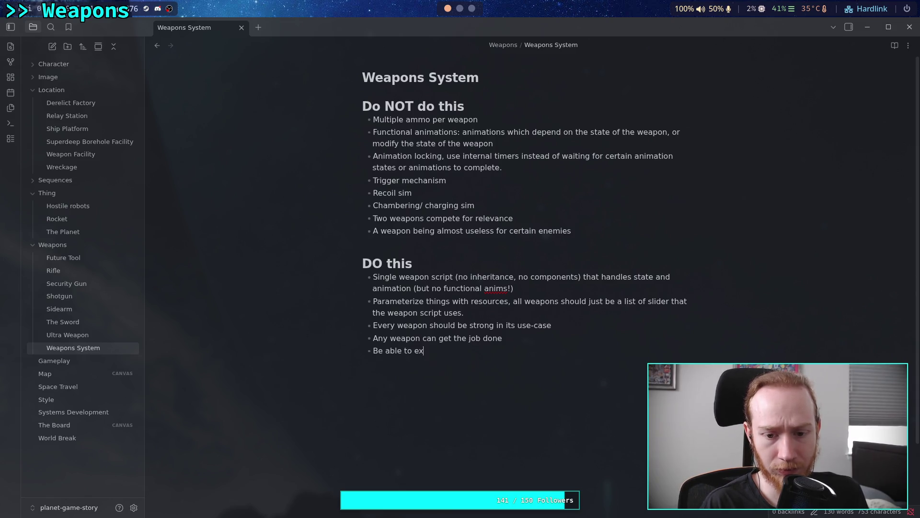
text(periment w)
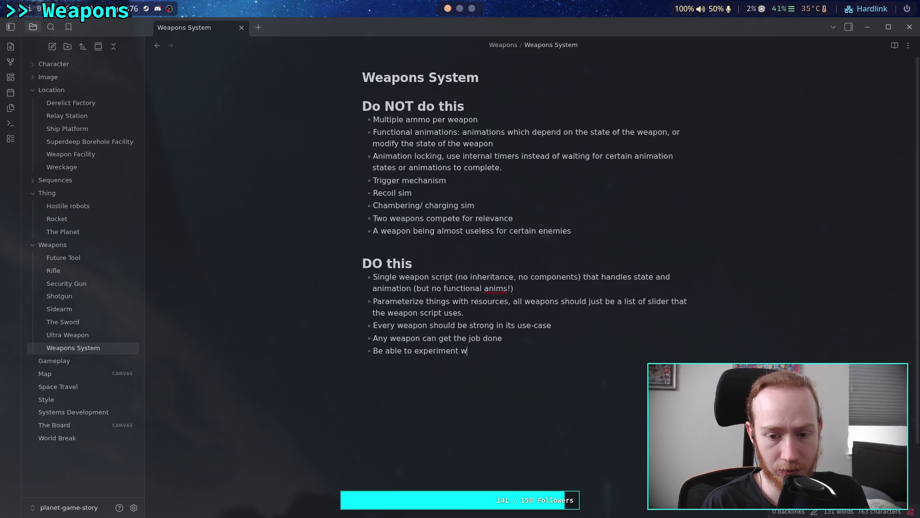
text(ithout harsh p)
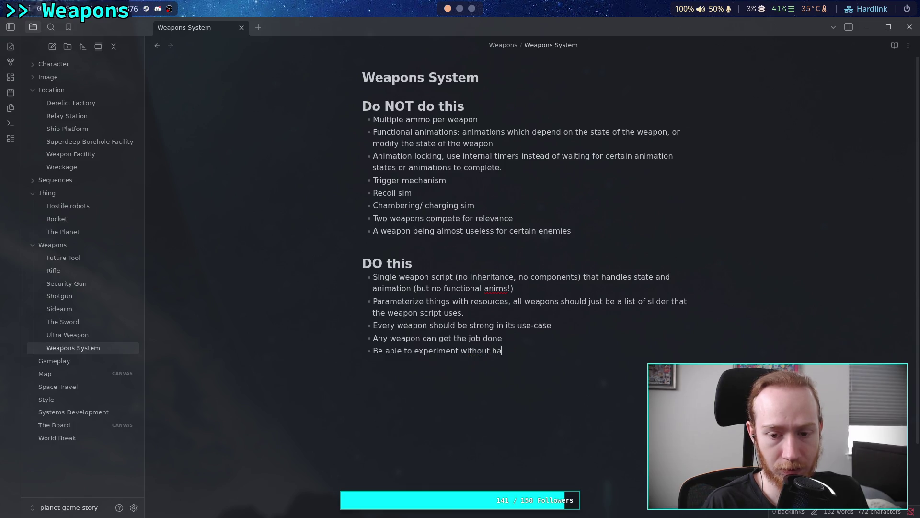
text(unishment)
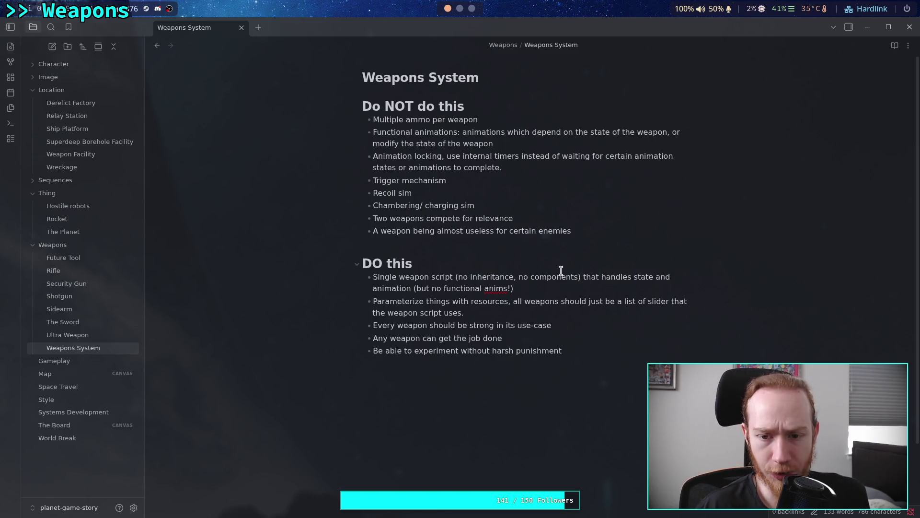
Step: Add 'Tutorial popups' as the ninth Do NOT rule, replacing a draft wording
click(630, 226)
key(Return)
text(T)
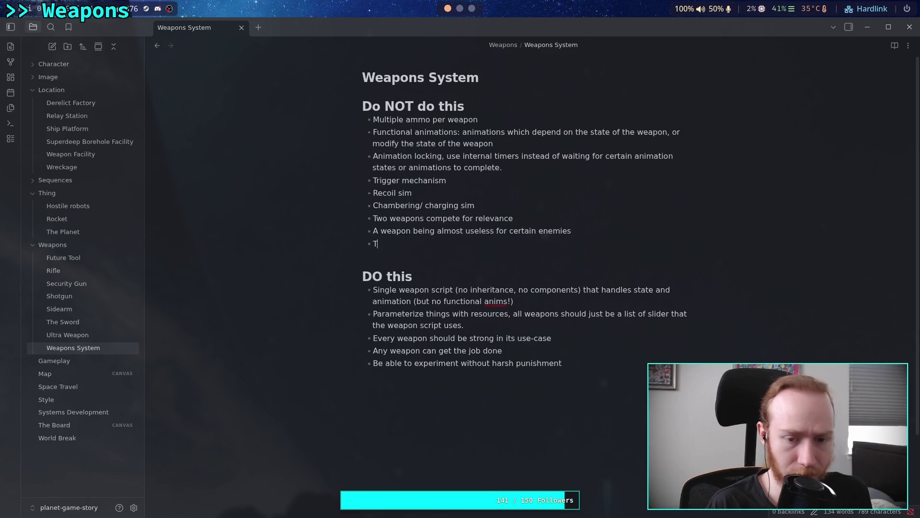
text(ell the player )
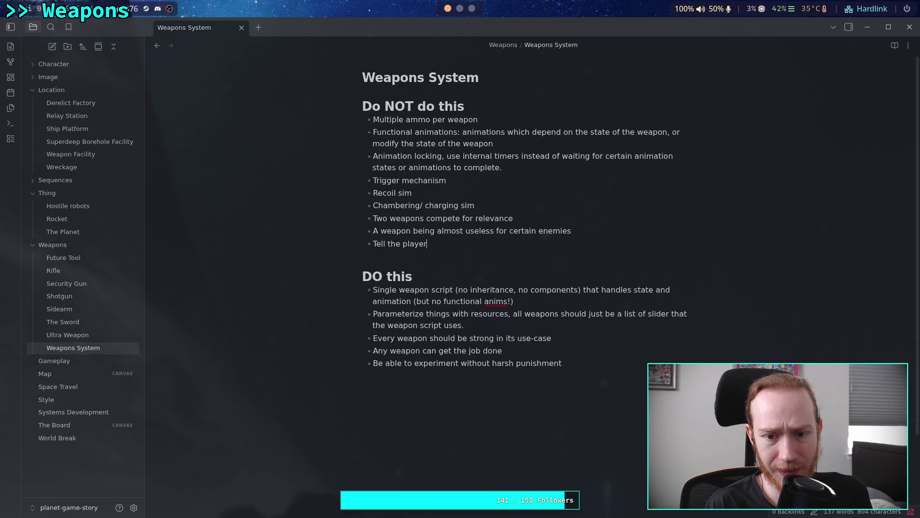
text(with)
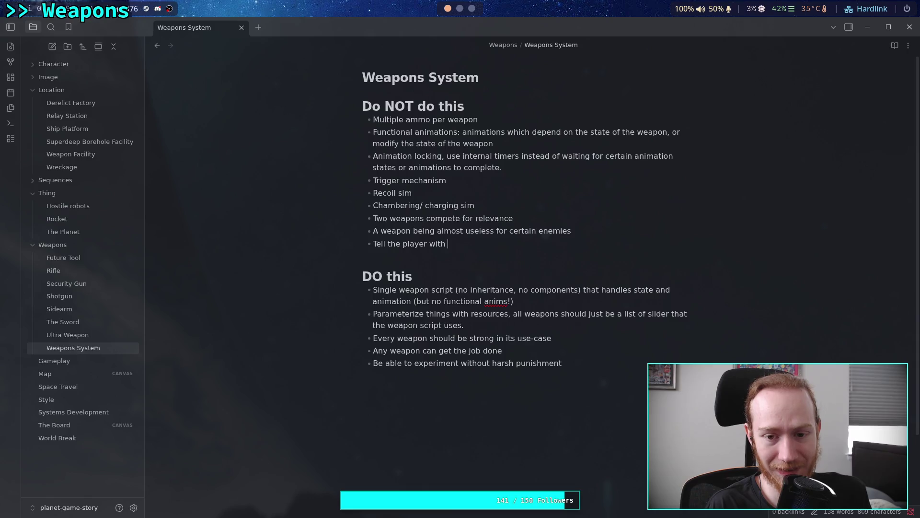
key(BackSpace)
key(BackSpace)
key(BackSpace)
text(utorial popups)
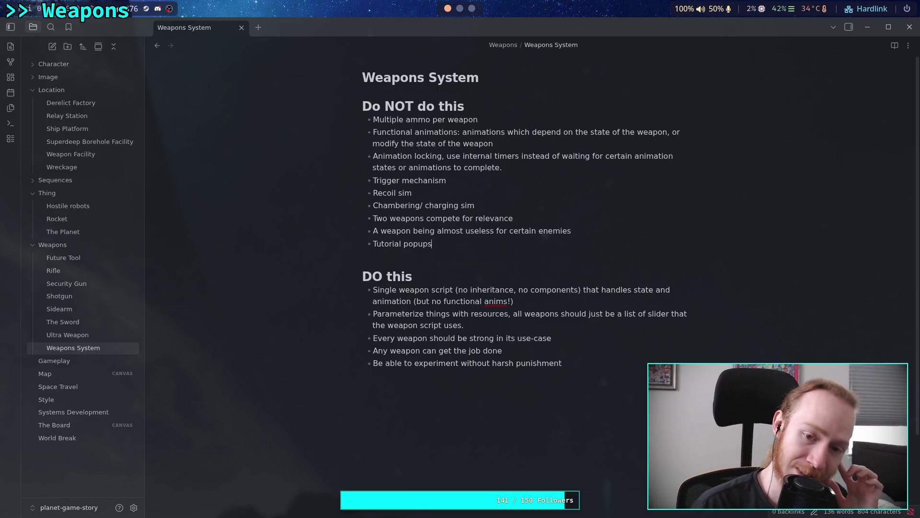
Step: Leave an empty bullet after the last DO rule, then switch to the Systems Development note
click(625, 434)
key(Return)
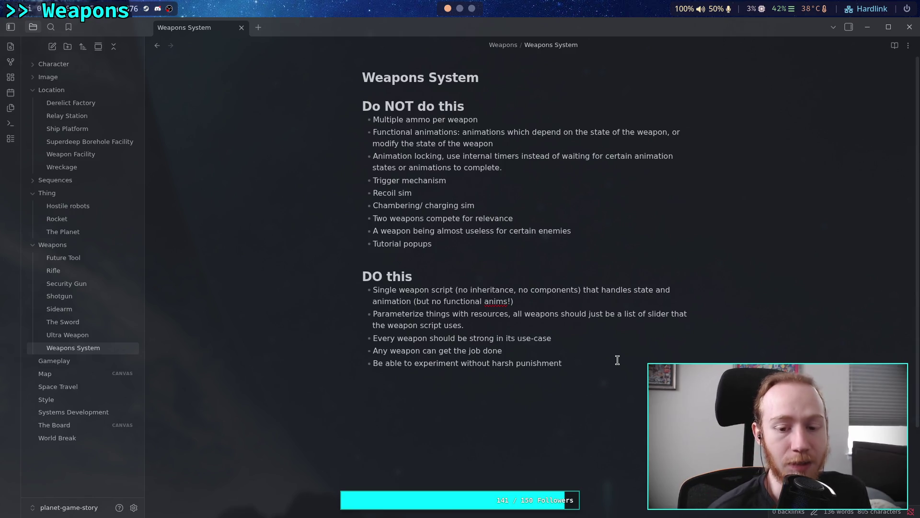
click(617, 360)
key(Return)
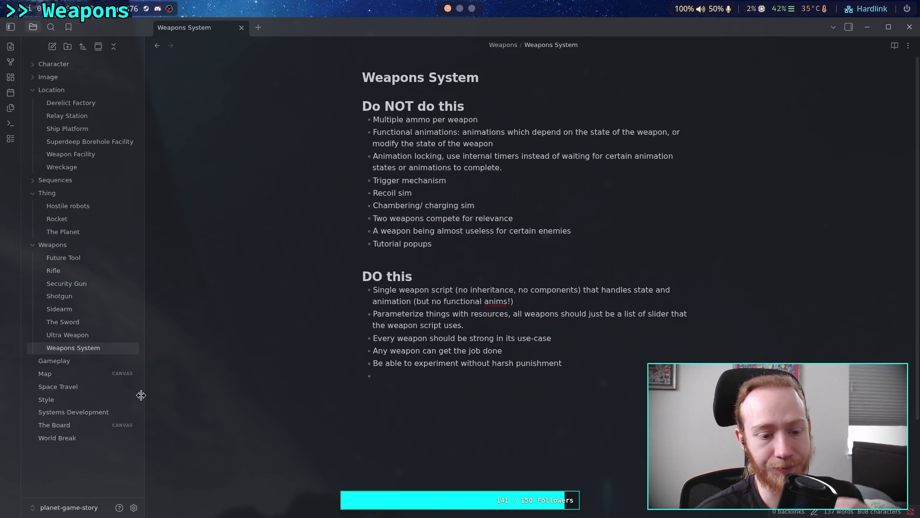
click(119, 411)
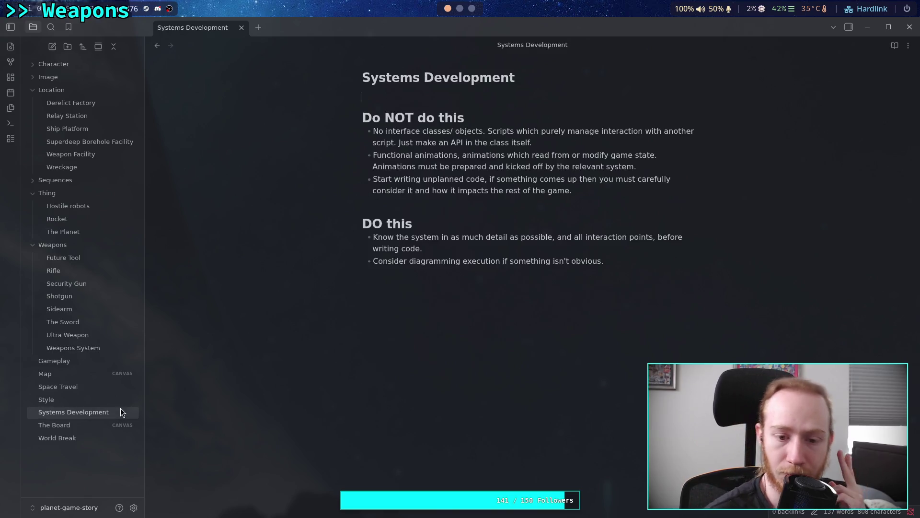
Step: Add a DO bullet: 'Put input processing into frames, game logic into physics. This should make multiplayer support better'
click(672, 282)
key(Return)
text(Put input proc)
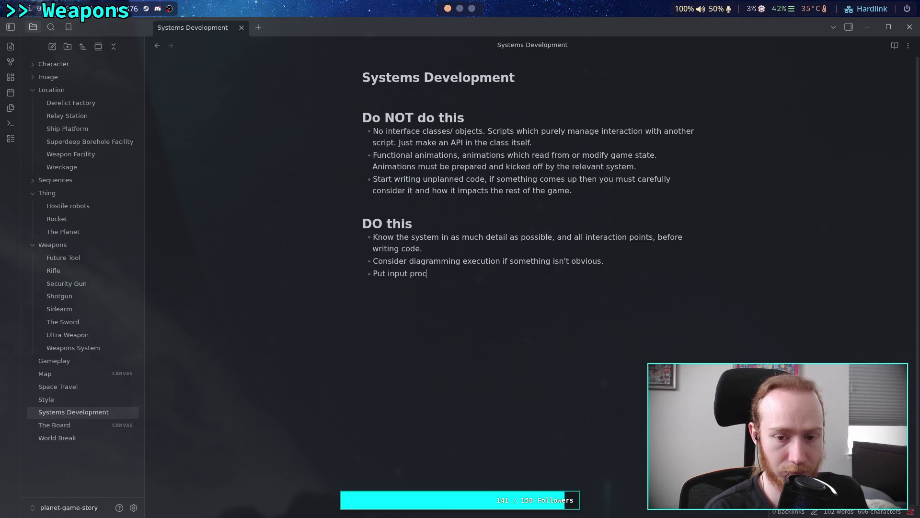
text(essing )
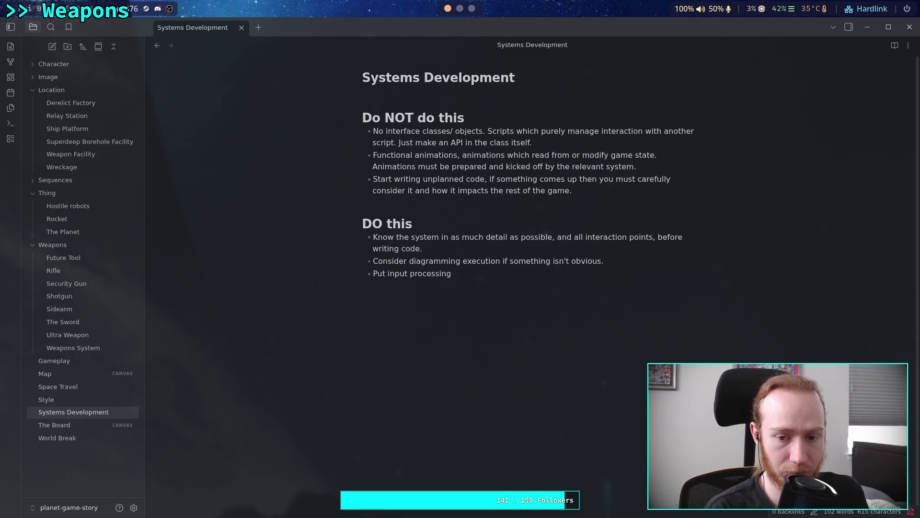
text(int)
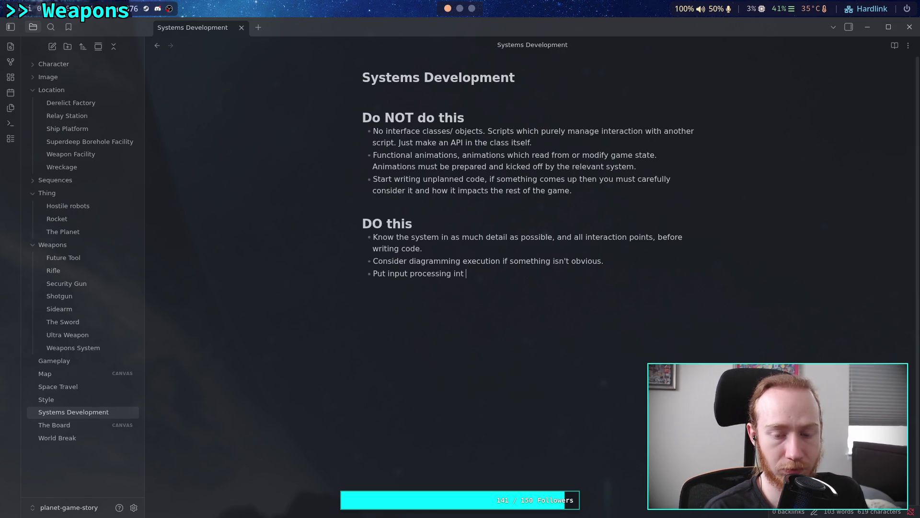
text(o frame)
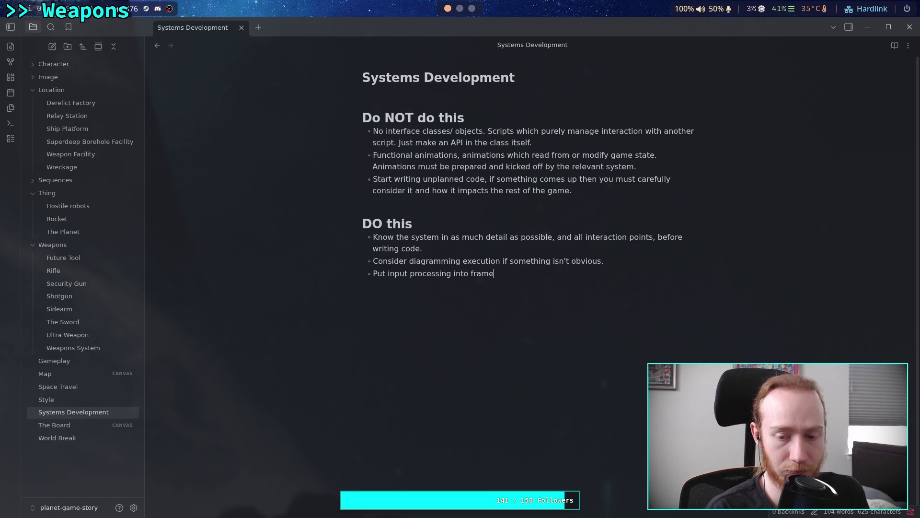
text(s, )
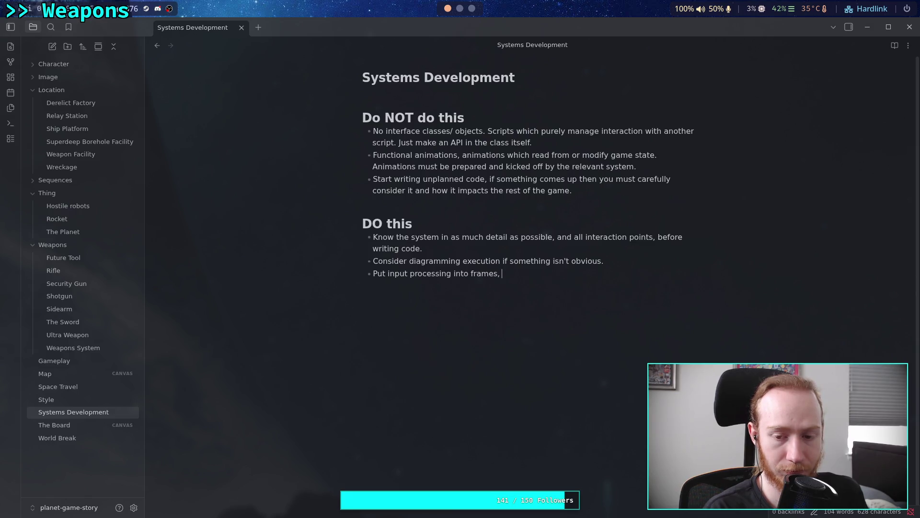
text(logical proc)
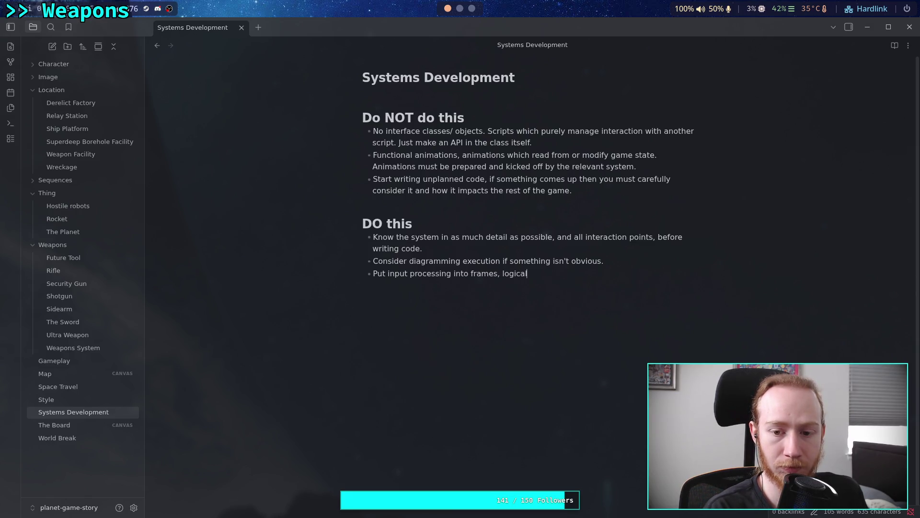
key(ctrl+BackSpace)
key(ctrl+BackSpace)
text(game log)
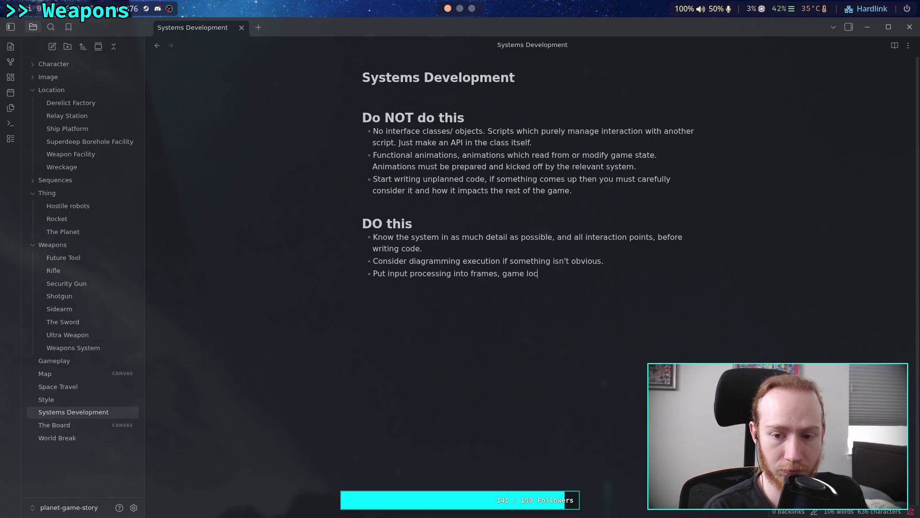
text(ic )
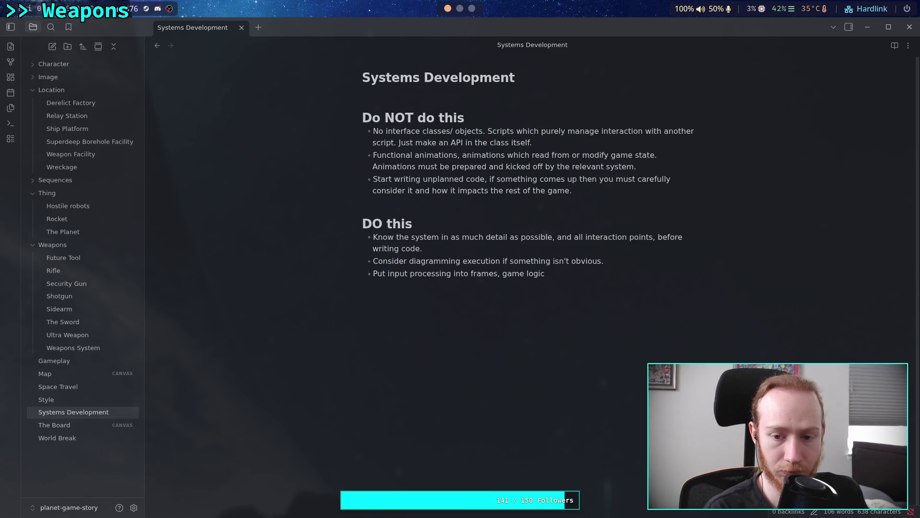
text(into physics)
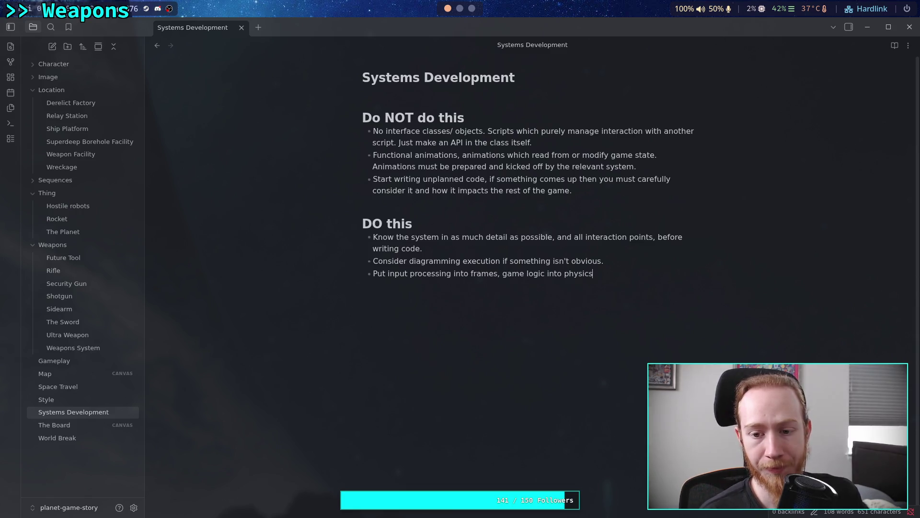
text(.)
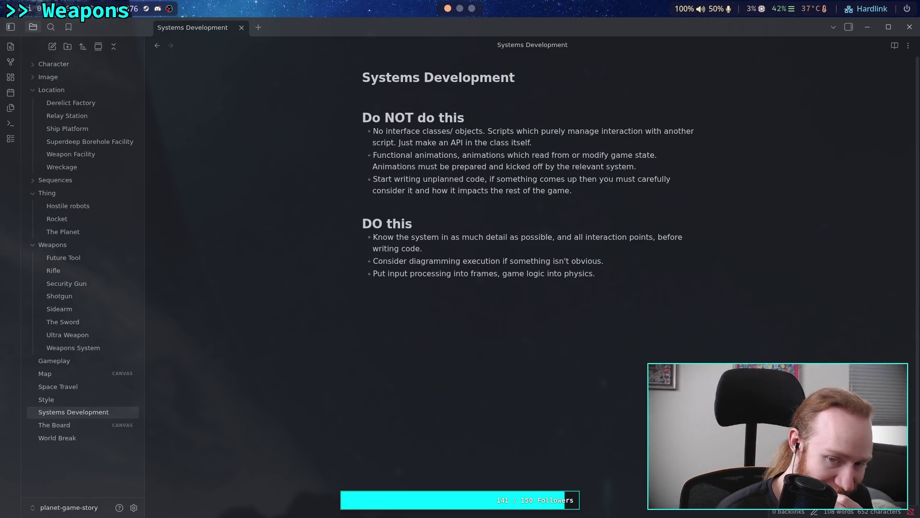
text( This should make multip)
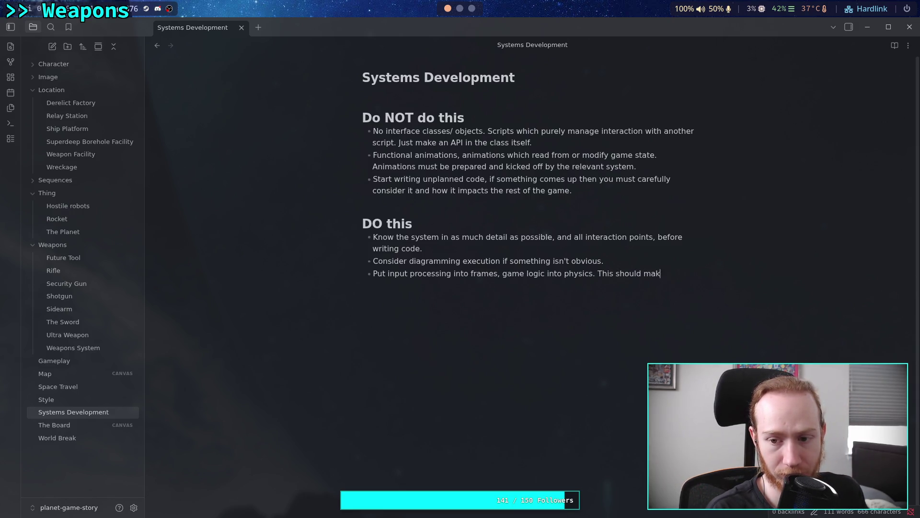
text(lay)
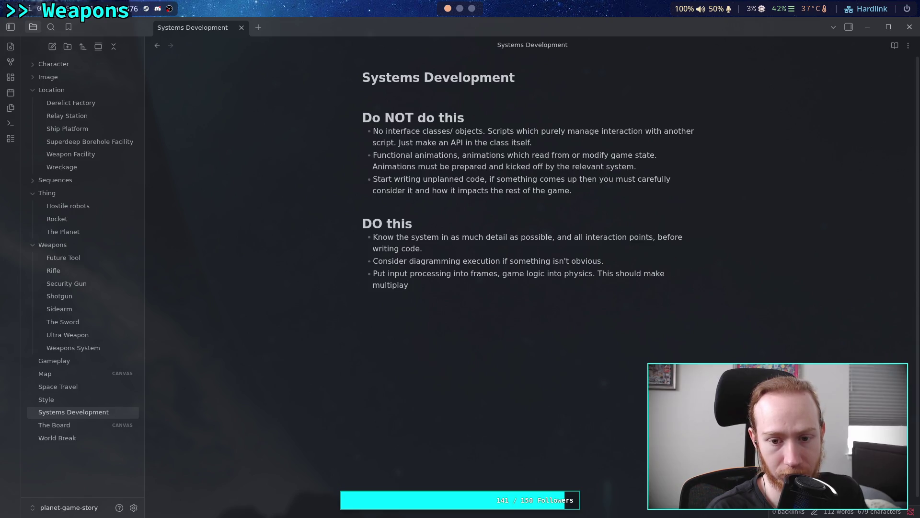
text(er support better)
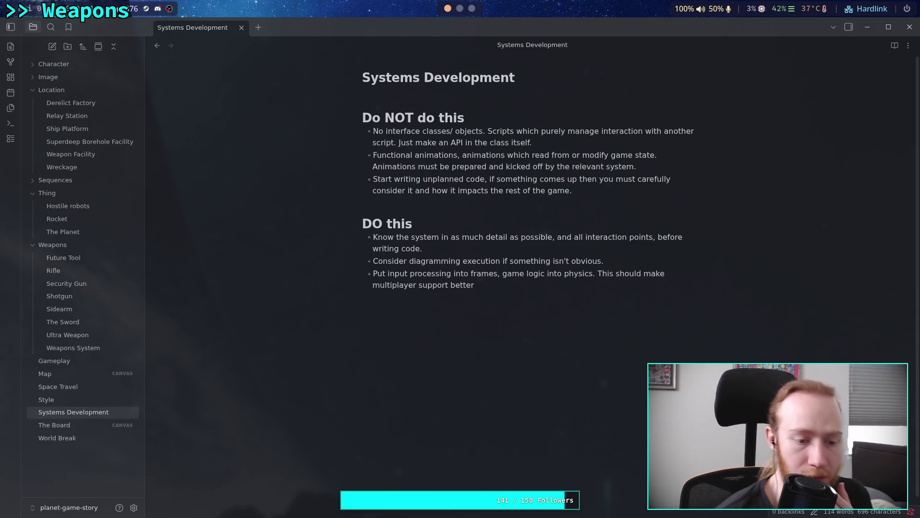
Step: Replace 'better' with 'easier.' at the end of the new DO rule
double_click(471, 286)
text(easir)
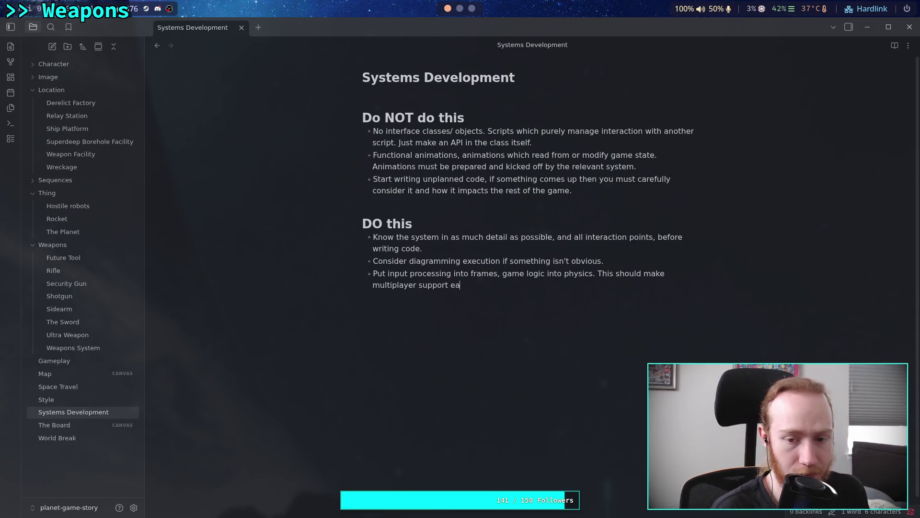
text(er.)
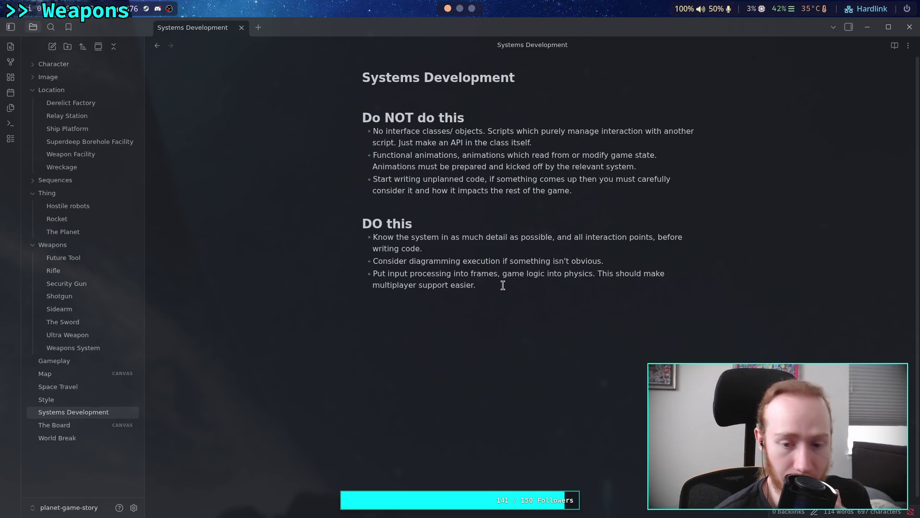
mouse_move(373, 273)
mouse_down()
mouse_move(555, 285)
mouse_move(595, 274)
mouse_up()
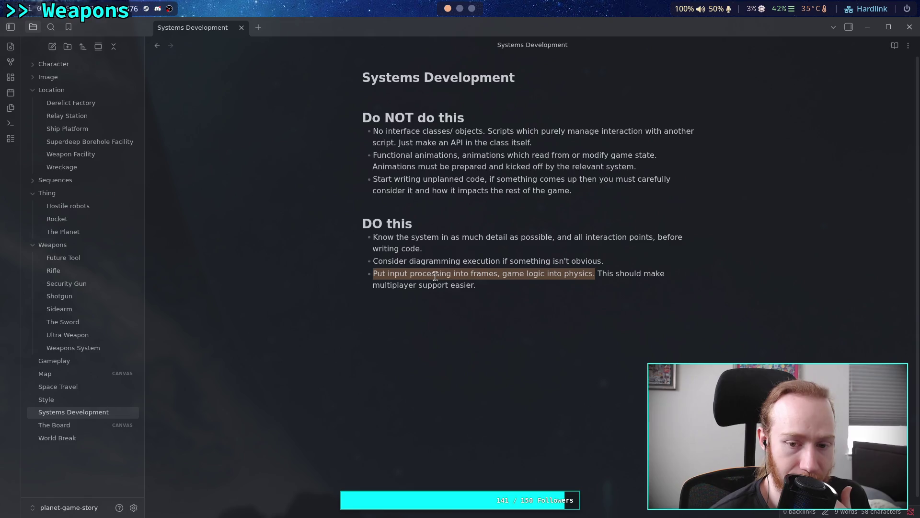
click(489, 274)
drag(498, 274, 373, 274)
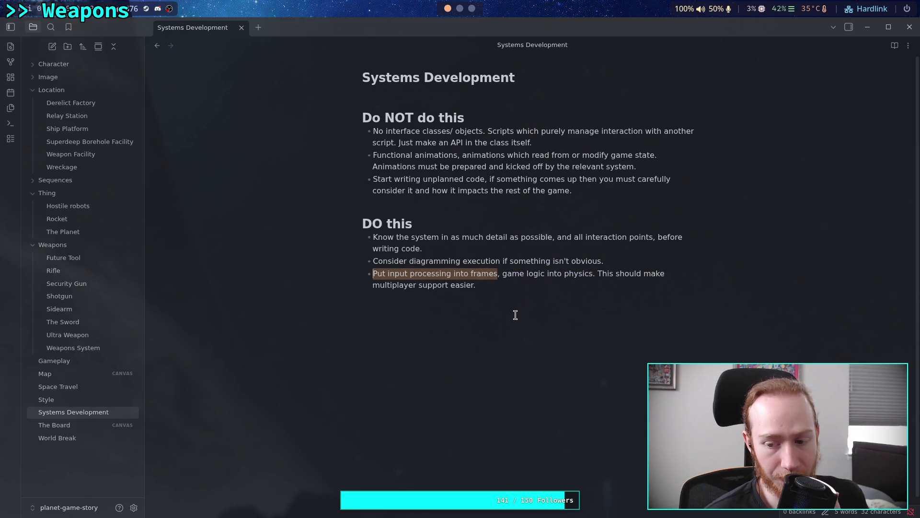
drag(501, 274, 591, 276)
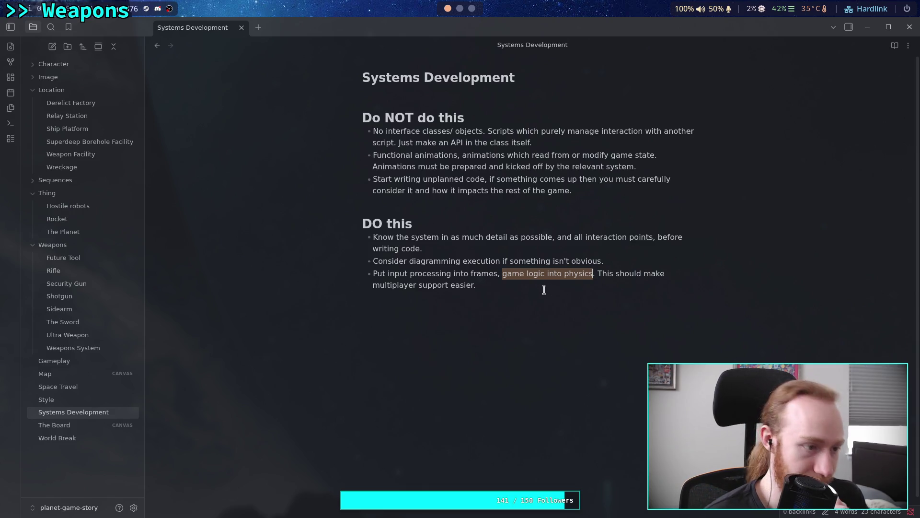
click(543, 289)
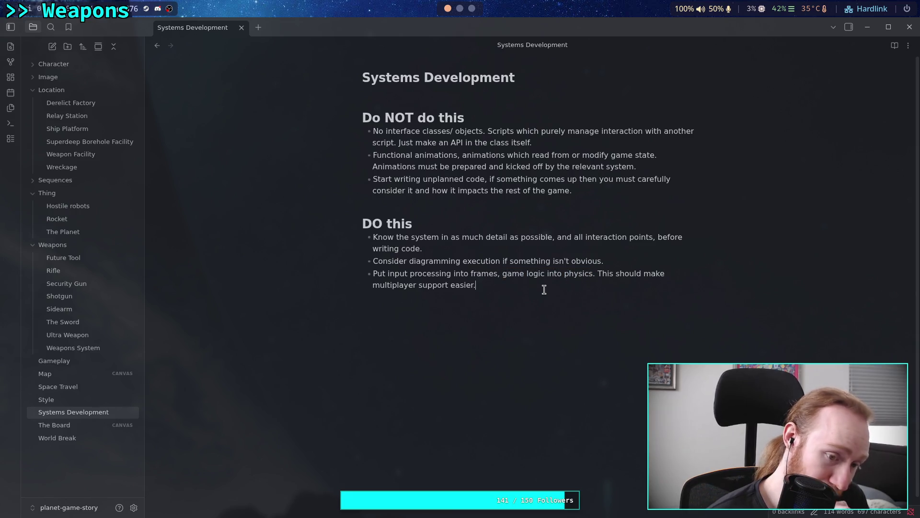
mouse_move(545, 288)
mouse_down()
mouse_move(587, 276)
mouse_move(502, 276)
mouse_up()
click(513, 282)
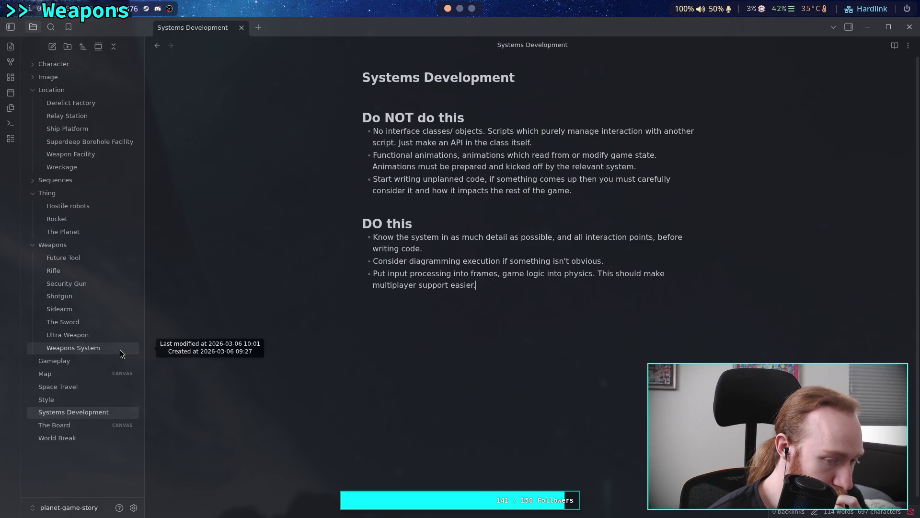
Step: In the Weapons System note, change the first Do NOT bullet to 'Multiple ammo type per weapon'
click(120, 349)
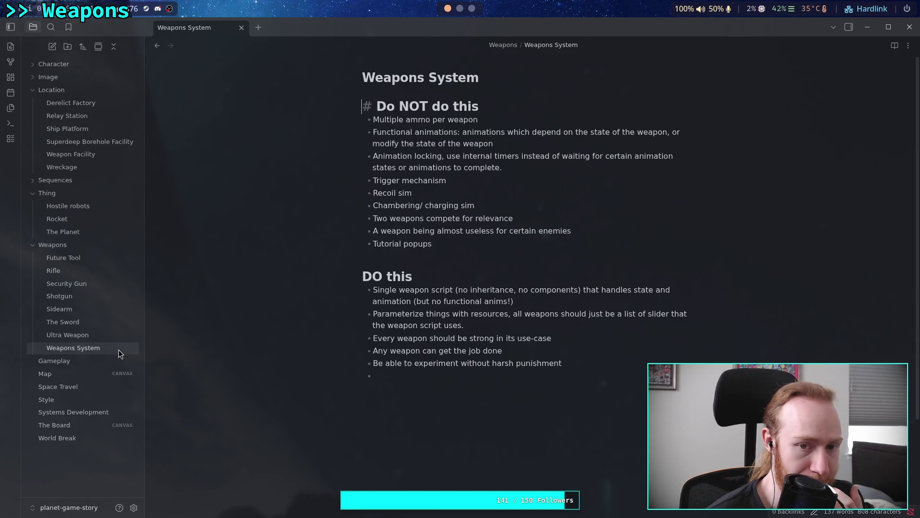
click(612, 426)
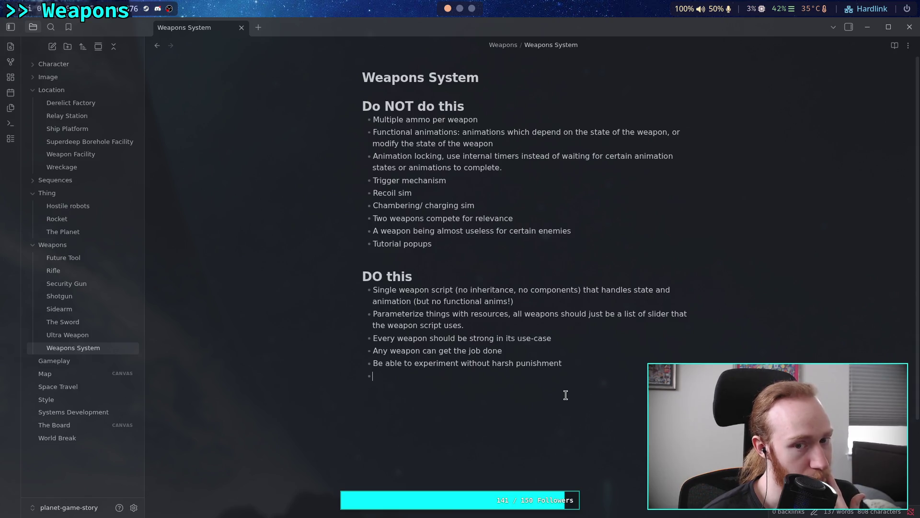
click(431, 120)
text(type)
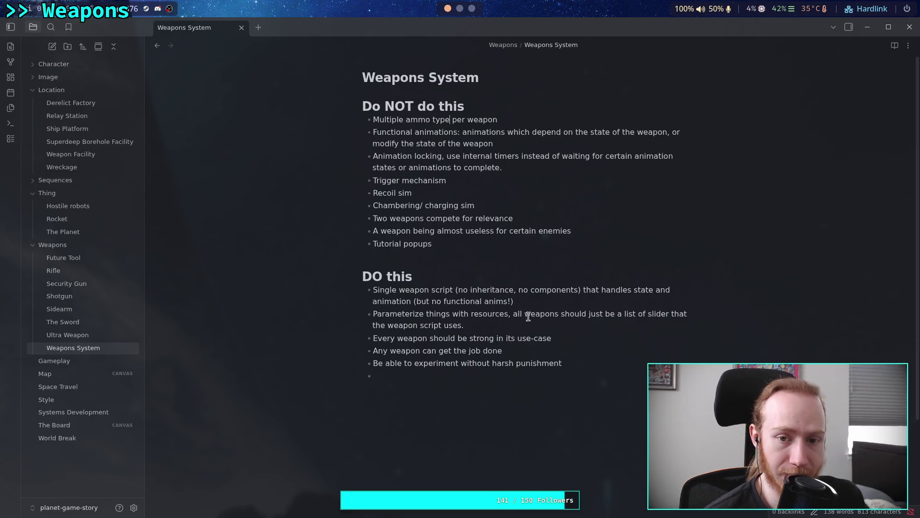
click(583, 378)
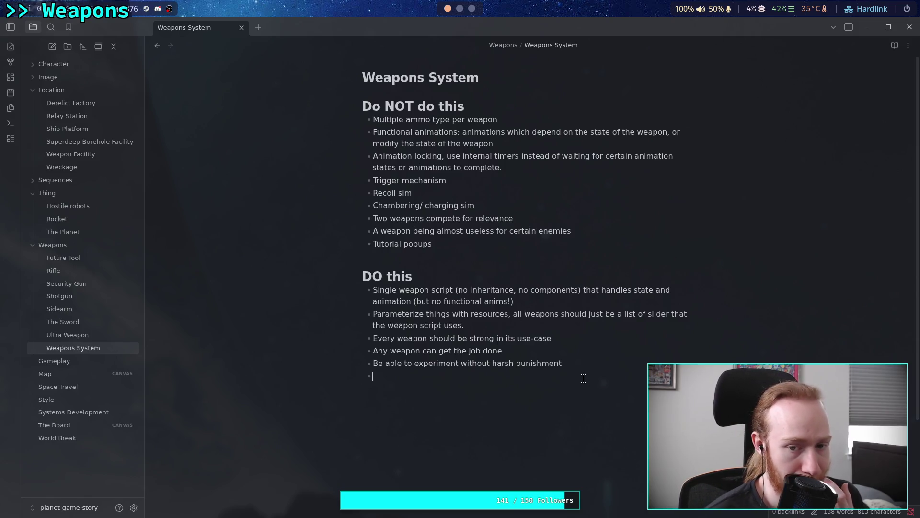
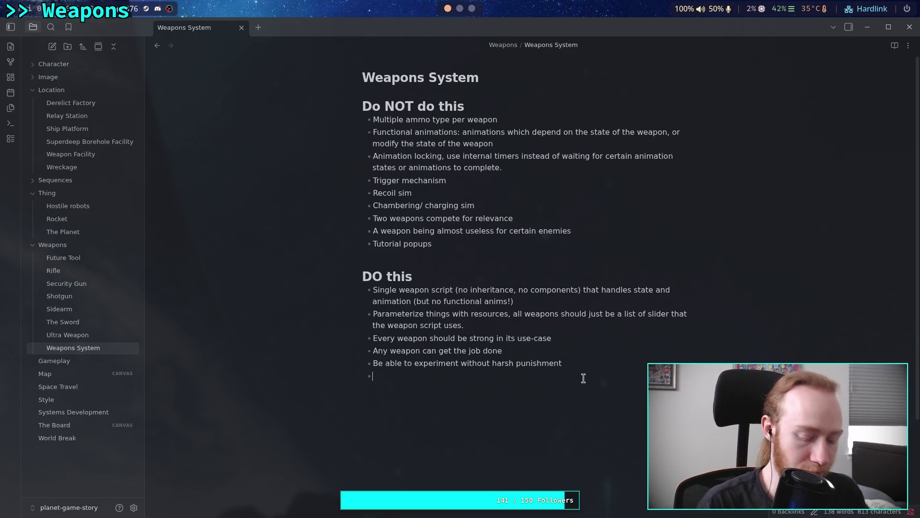
Step: Finish the last Weapons System DO this bullet as 'Debug tools at the beginning'
text(Debug tools )
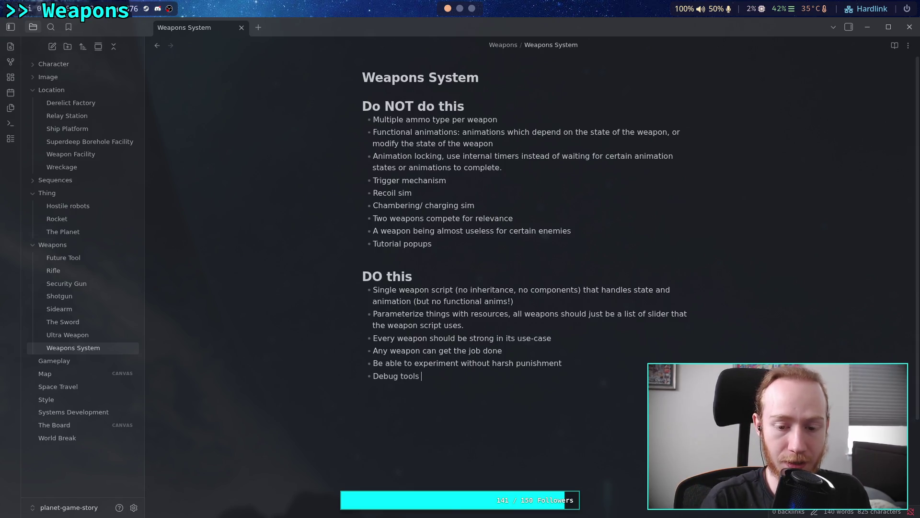
text(at the beginning)
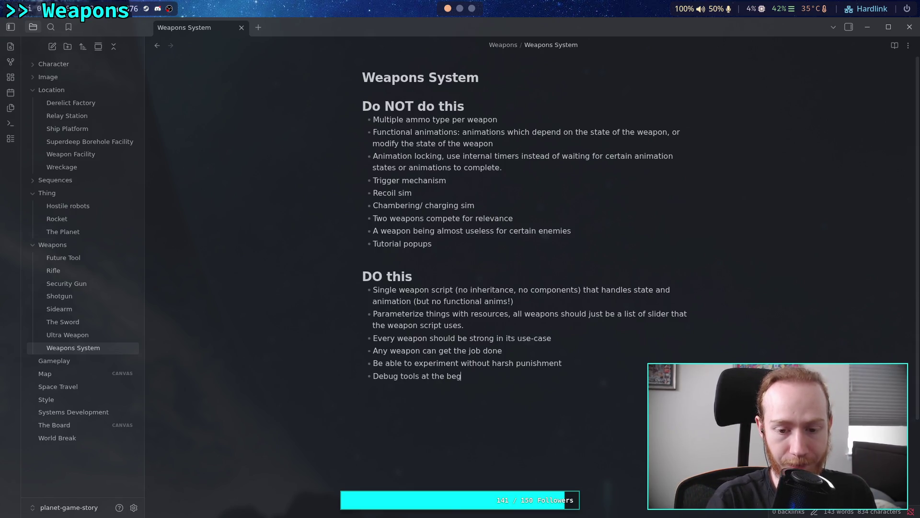
key(BackSpace)
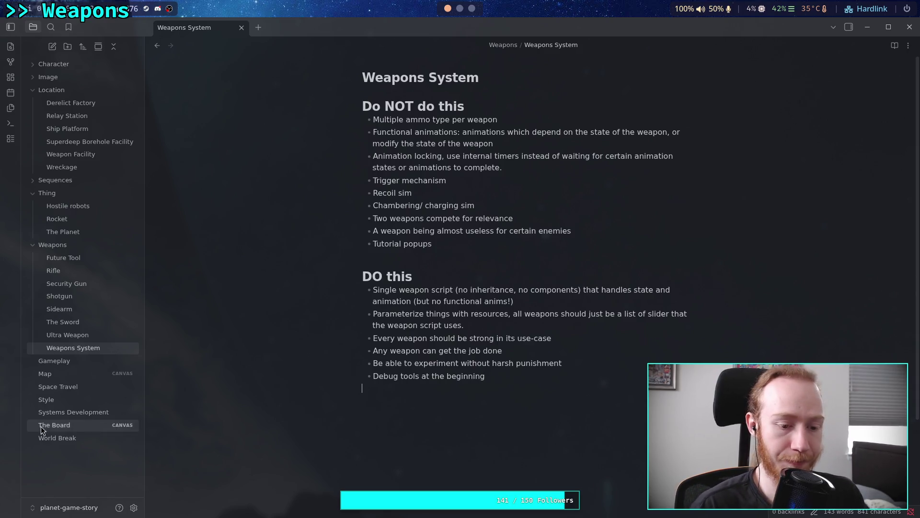
click(72, 413)
Step: Add 'Always create visual debug tools alongside any complex system' as the last Systems Development DO this bullet
click(526, 288)
key(Return)
text(Always create debug too)
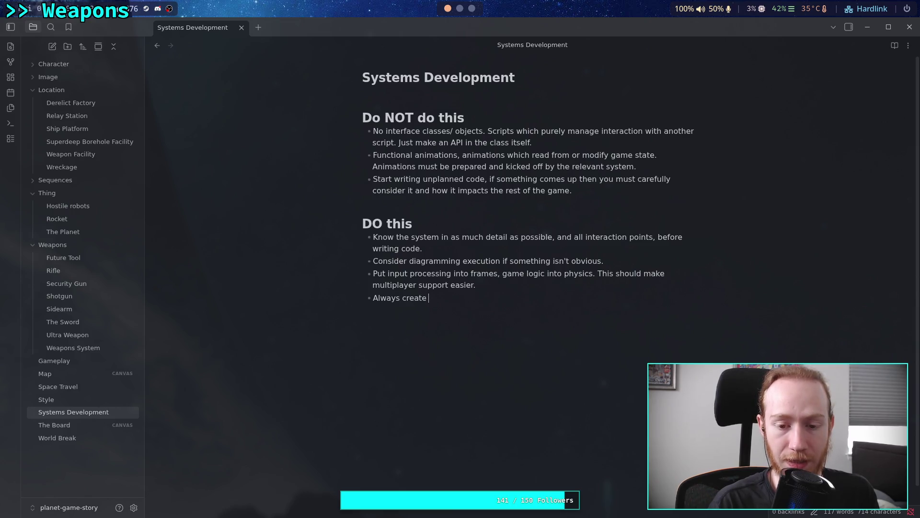
text(ls )
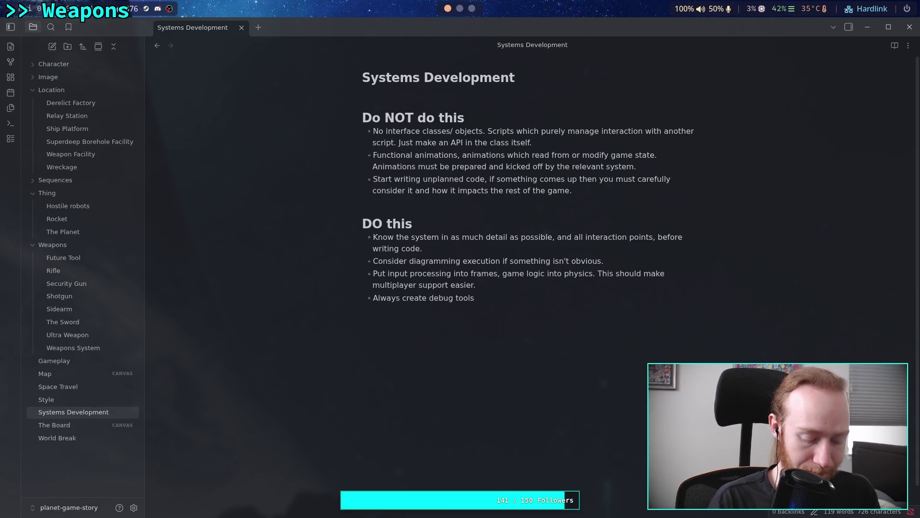
text(along)
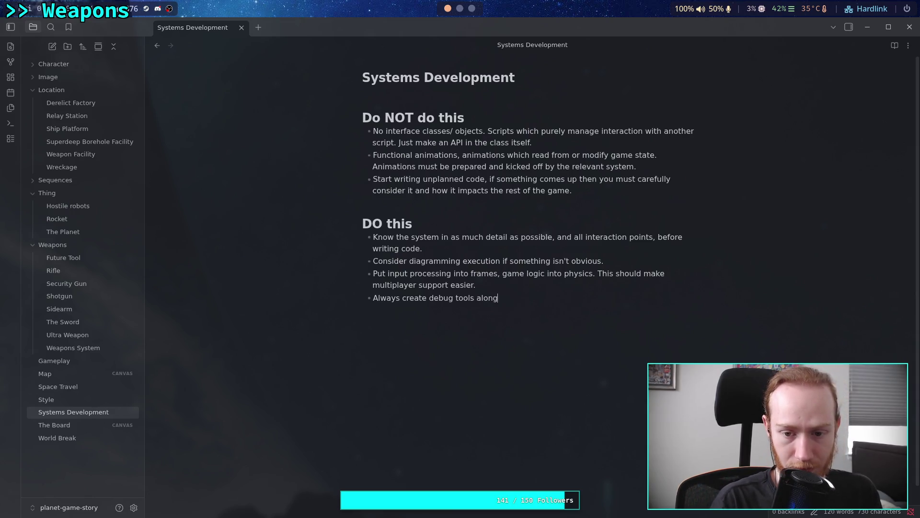
text(side an)
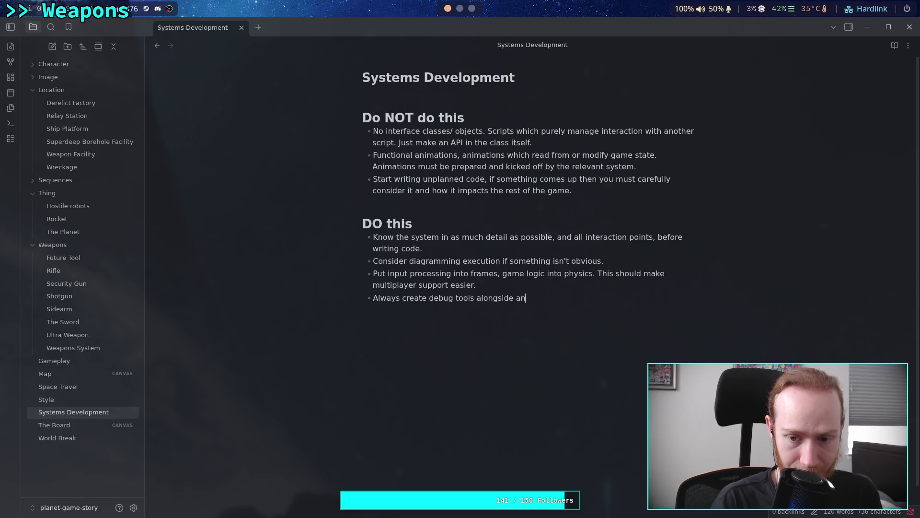
text(y comple)
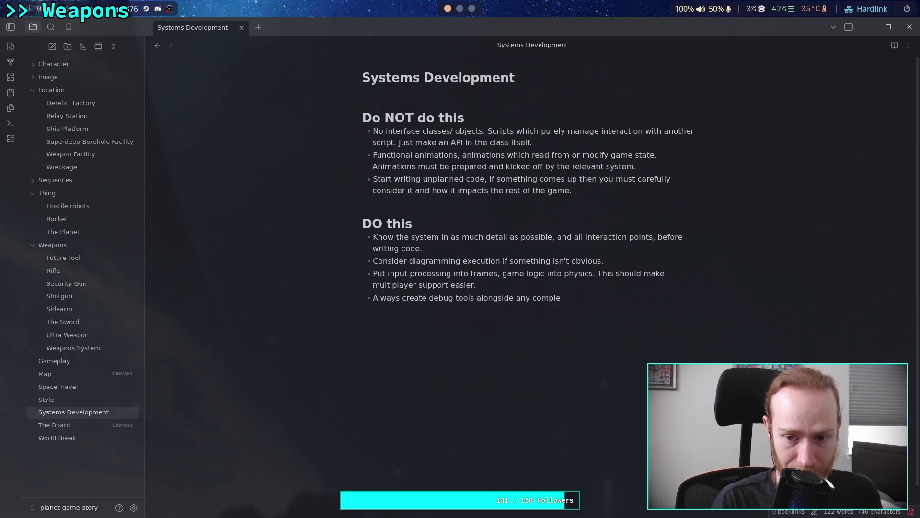
text(x system)
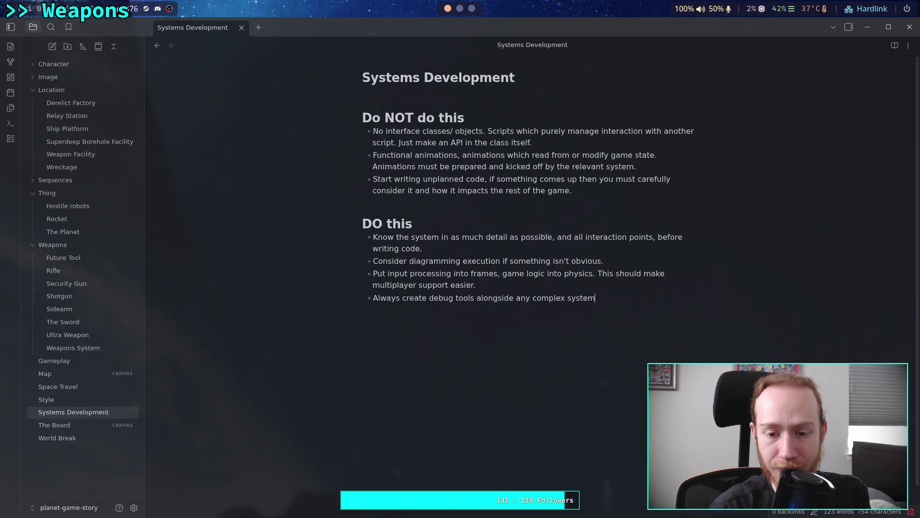
text(viv)
key(BackSpace)
text(sual)
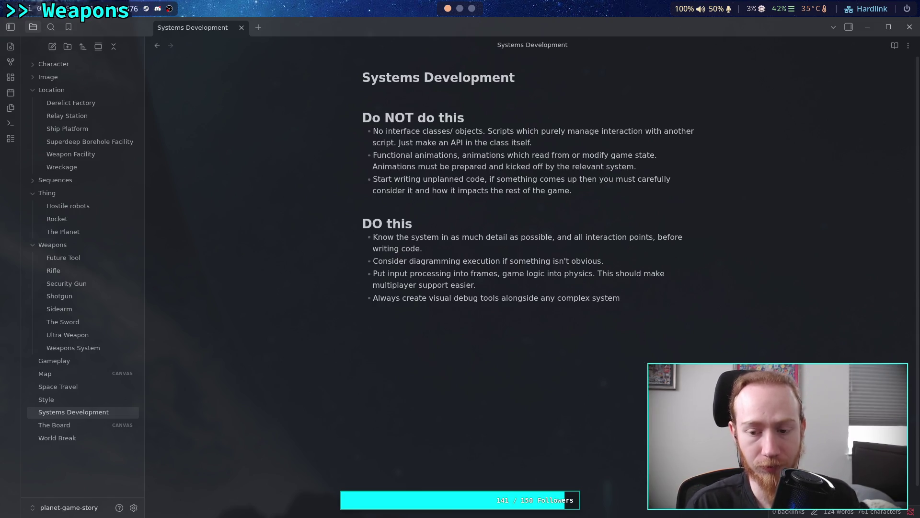
key(Return)
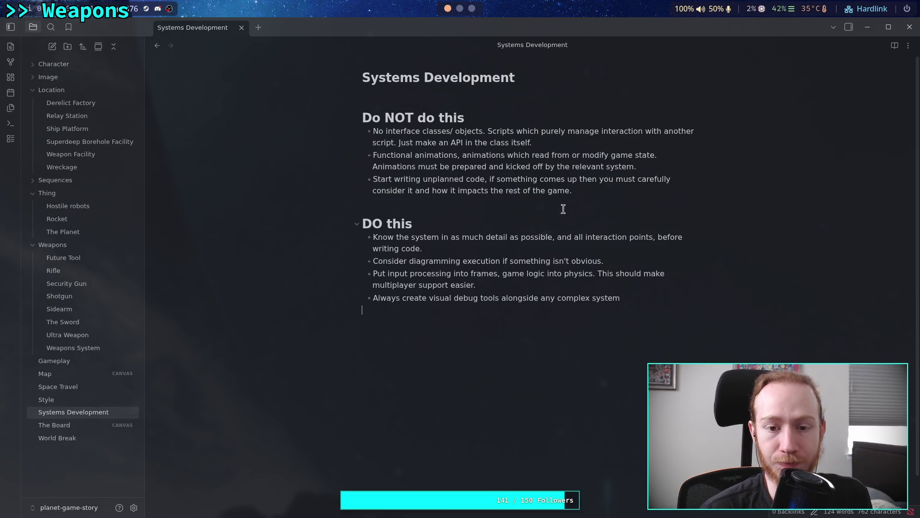
click(620, 202)
click(571, 402)
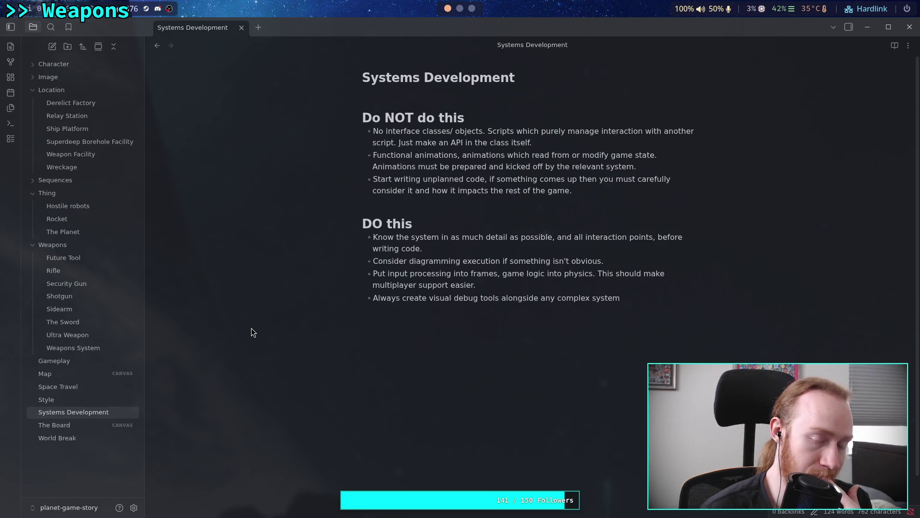
Step: In Weapons System, add a '# Game Interactions' heading below the DO this list with an empty bullet
click(87, 348)
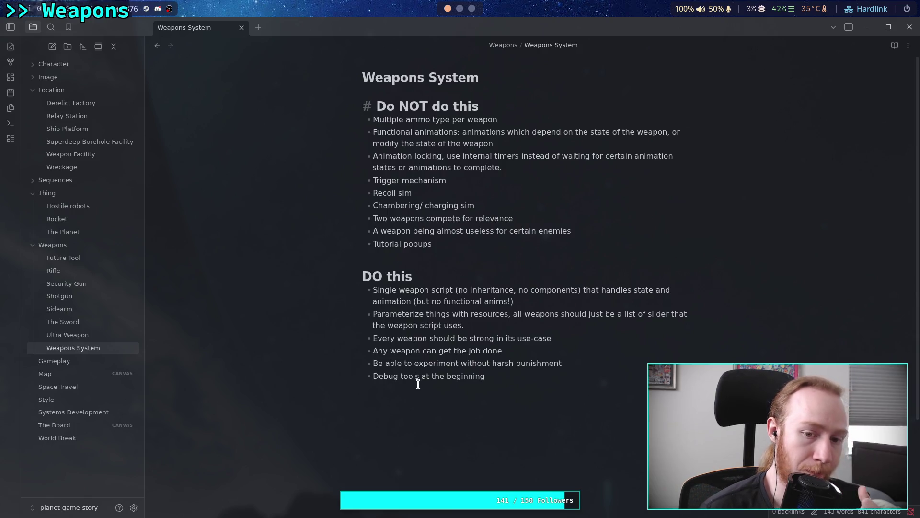
click(632, 459)
key(Return)
key(Return)
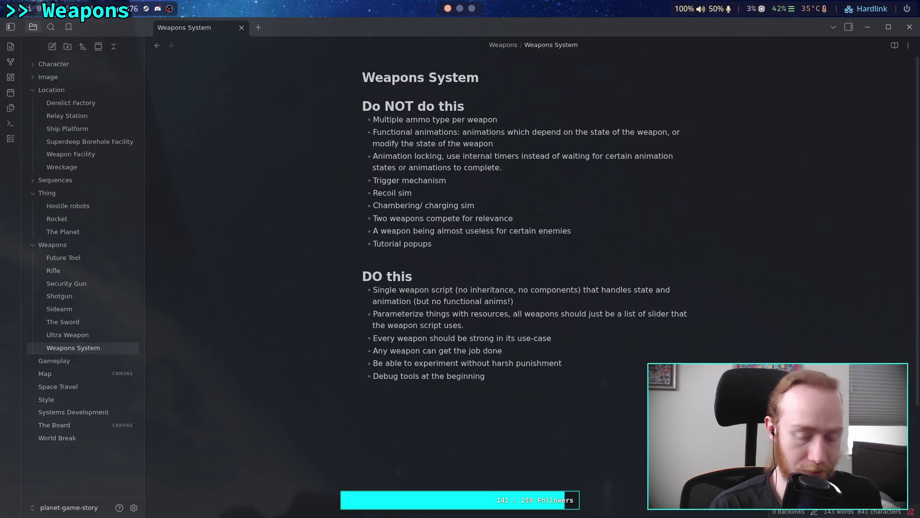
text(# Int)
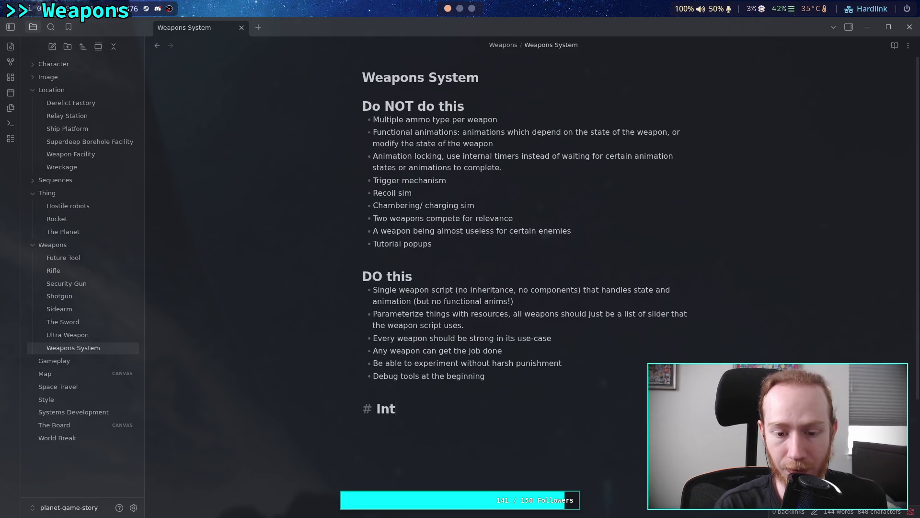
key(BackSpace)
key(BackSpace)
key(BackSpace)
text(Game Interactions)
key(Return)
text(-)
scroll(606, 427, down, 3)
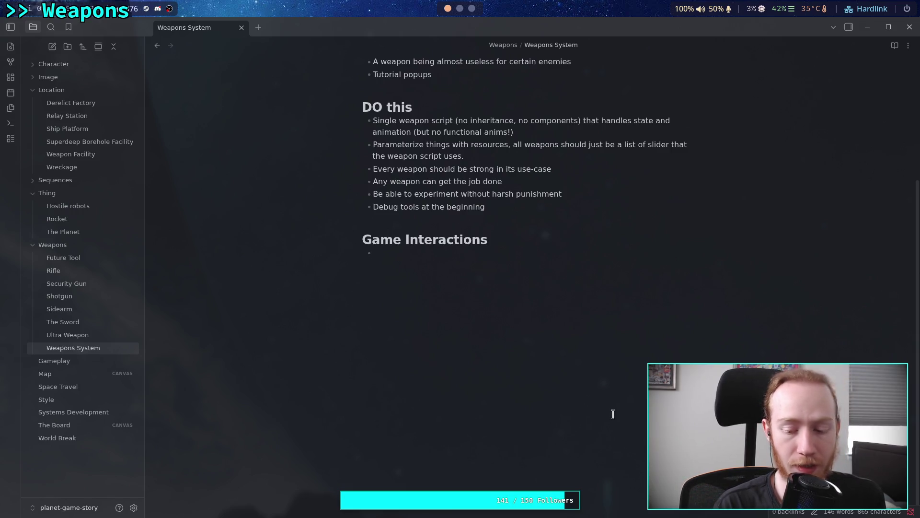
Step: Add Game Interactions bullets 'Animations' and 'Have a visual scene Particle/ effect system'
text(Animat)
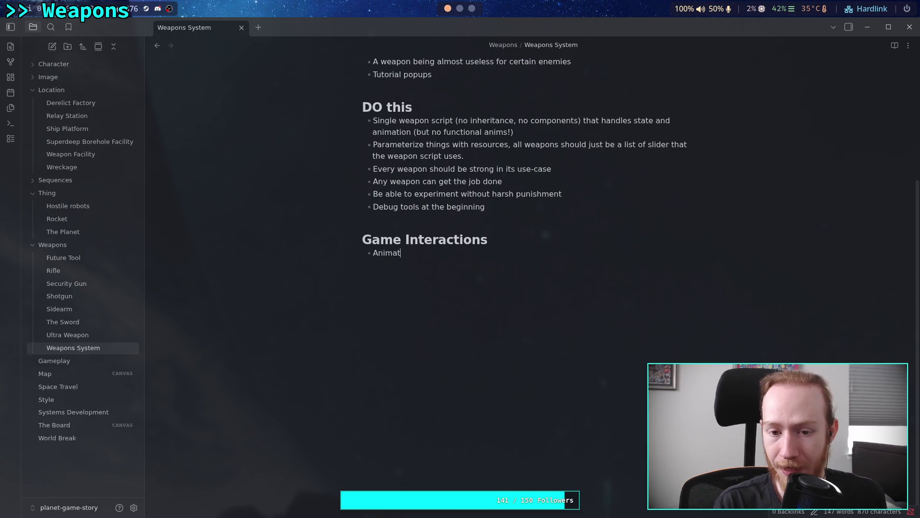
text(ions)
key(Return)
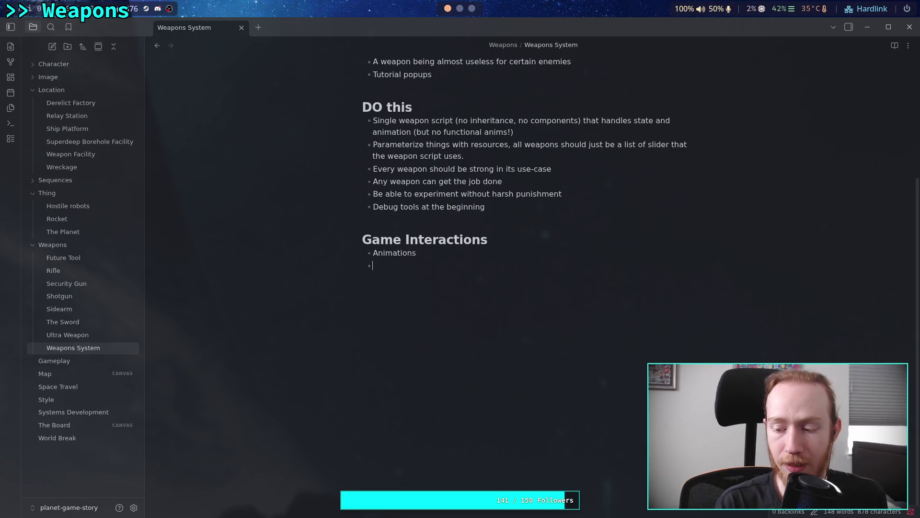
text(Have a )
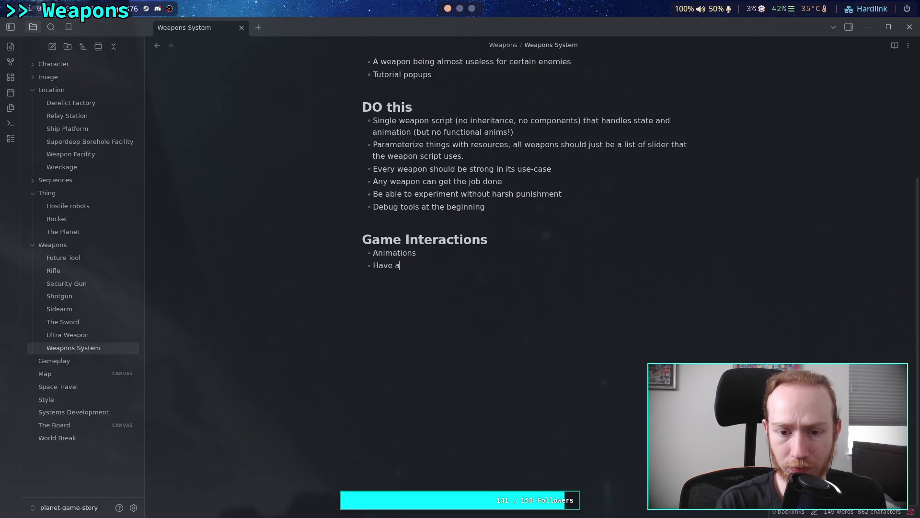
text(vis)
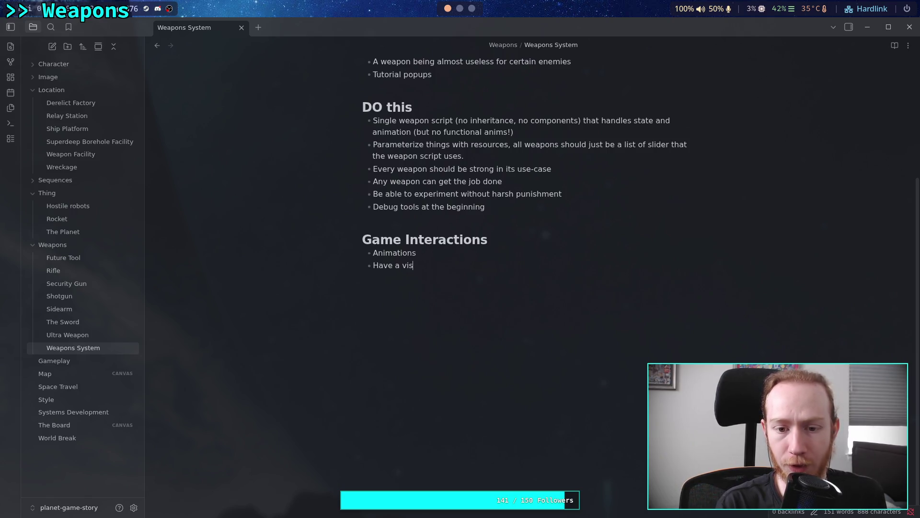
text(ual scene )
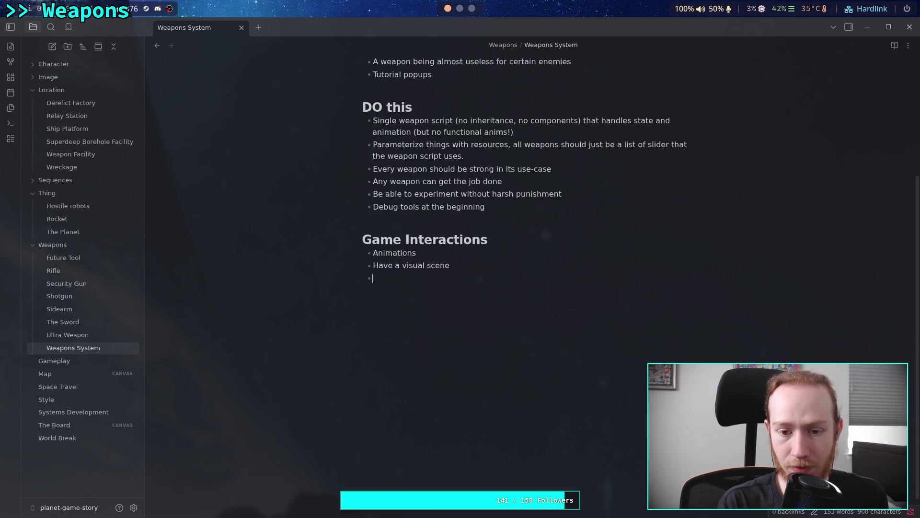
text(Particle)
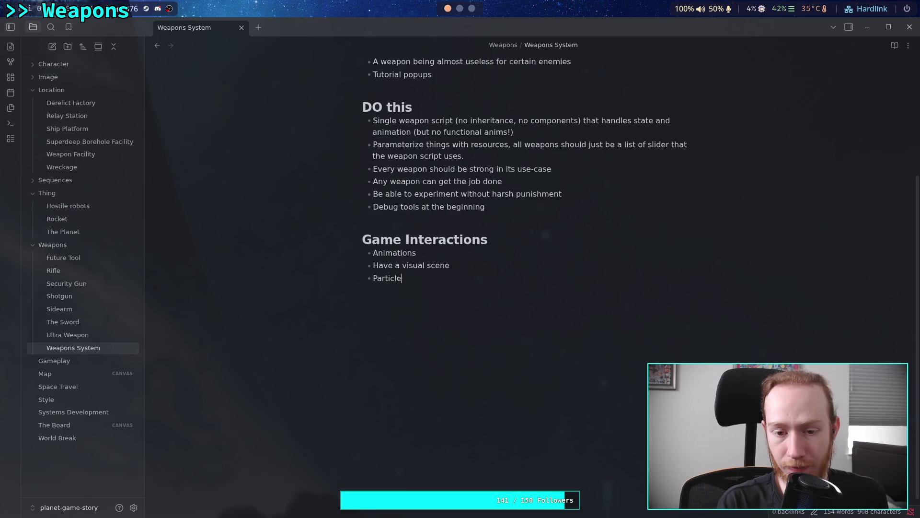
text(/ )
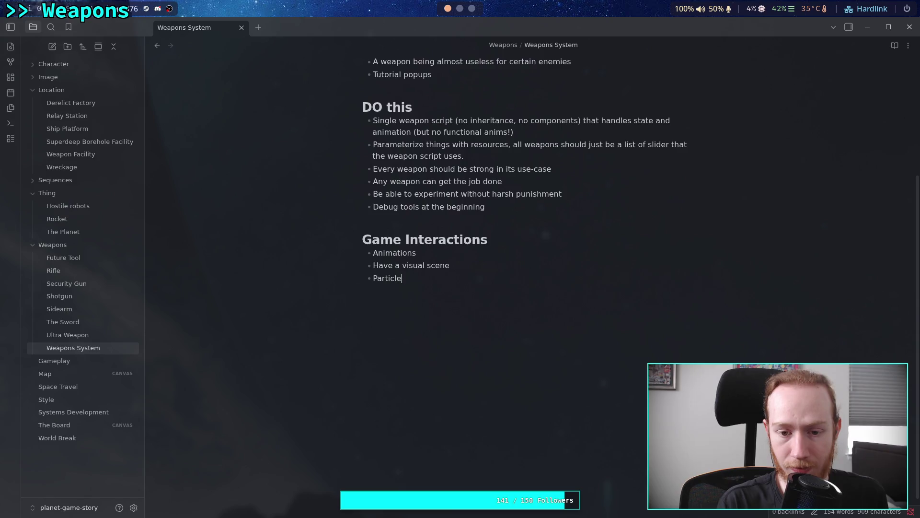
text(effect system)
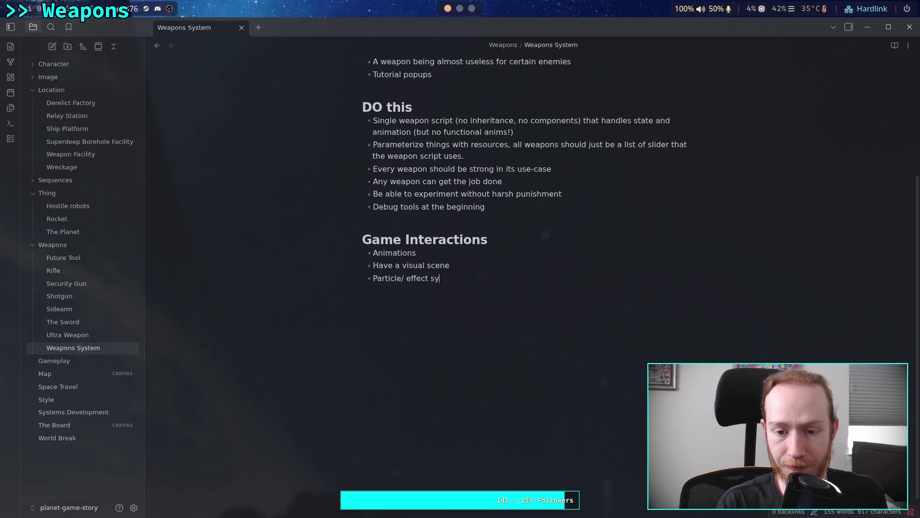
key(Return)
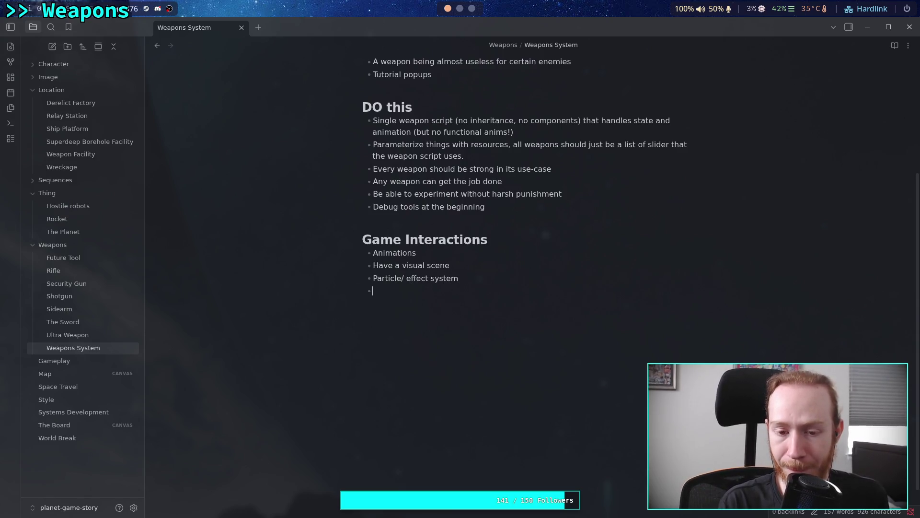
key(BackSpace)
key(BackSpace)
key(BackSpace)
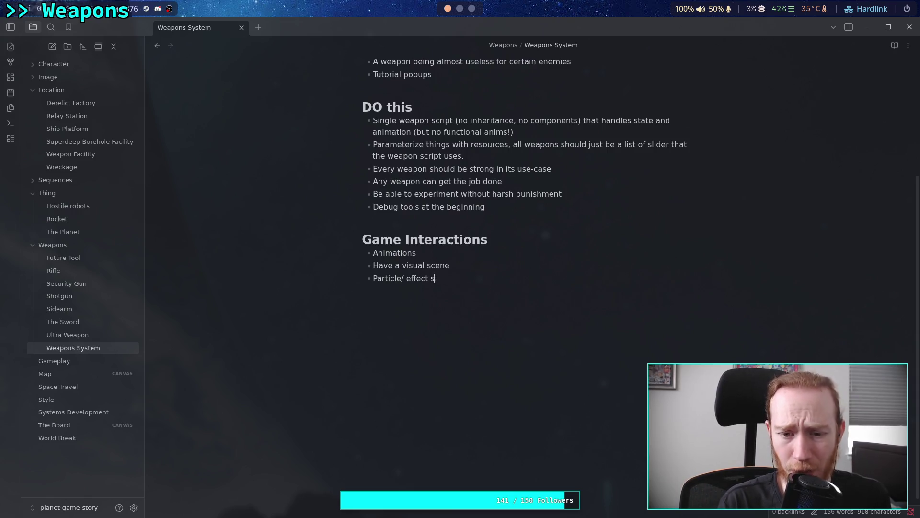
key(Return)
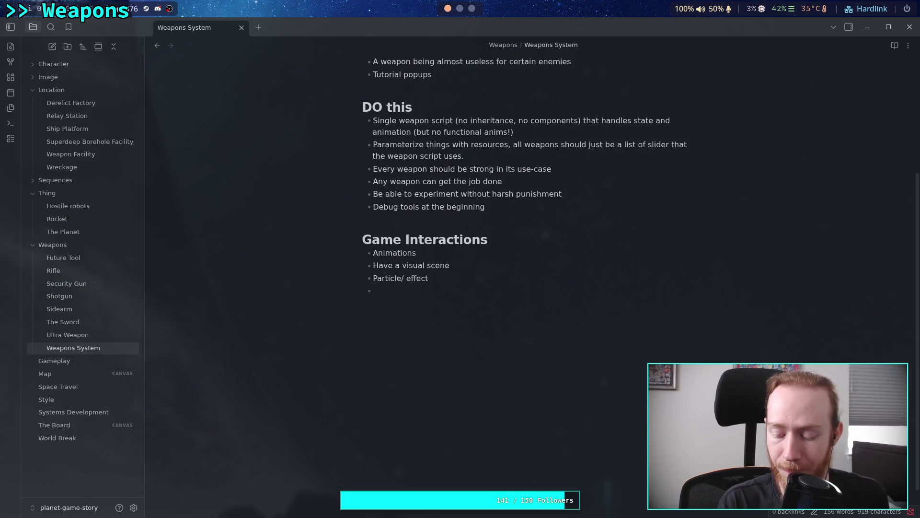
Step: Add the bullet 'Raycast for projectiles, hitbox for melee', adding Raycast and hitbox to the dictionary
text(Ray)
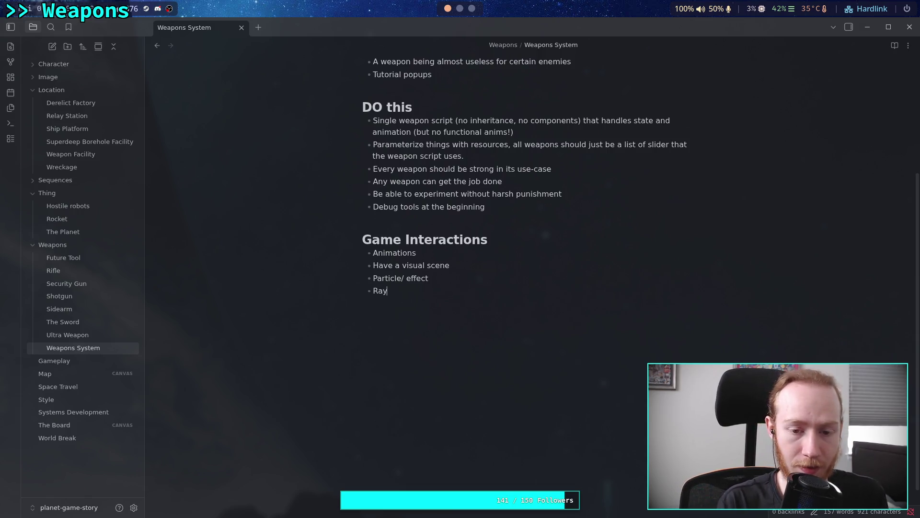
text(cast)
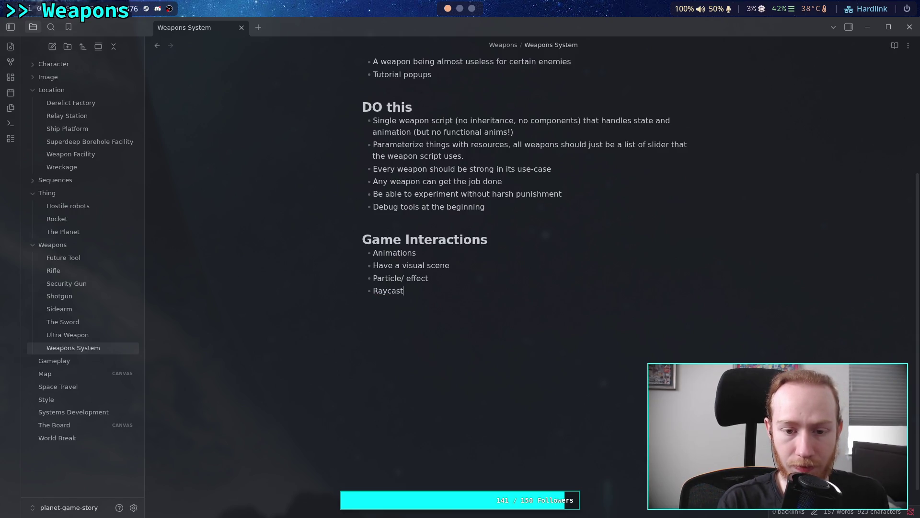
text( for )
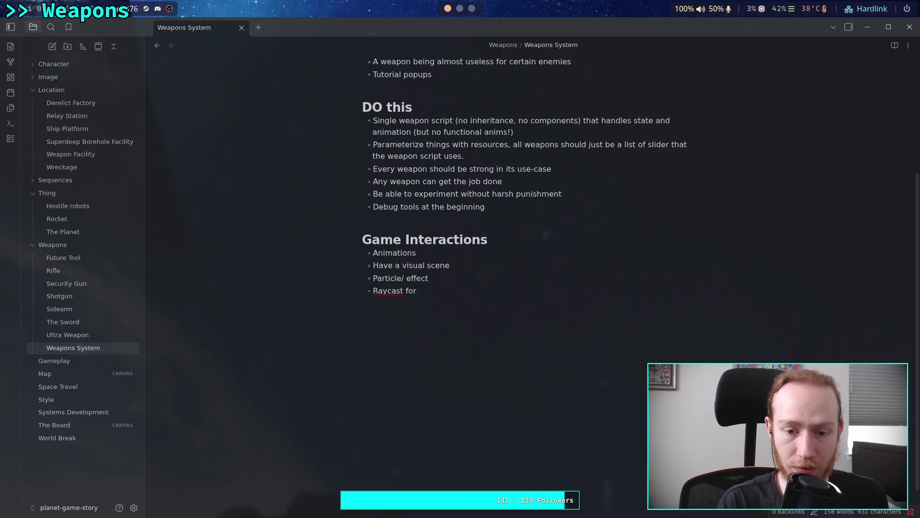
text(projec)
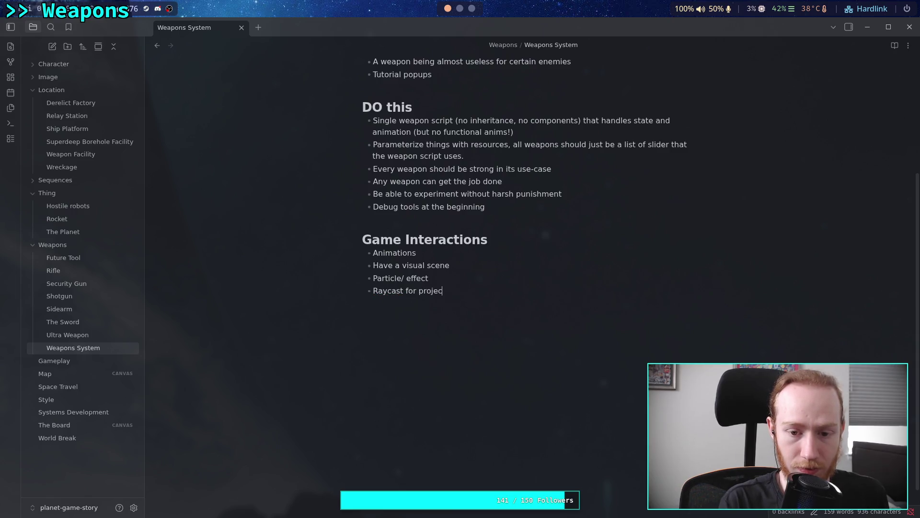
text(tiles,)
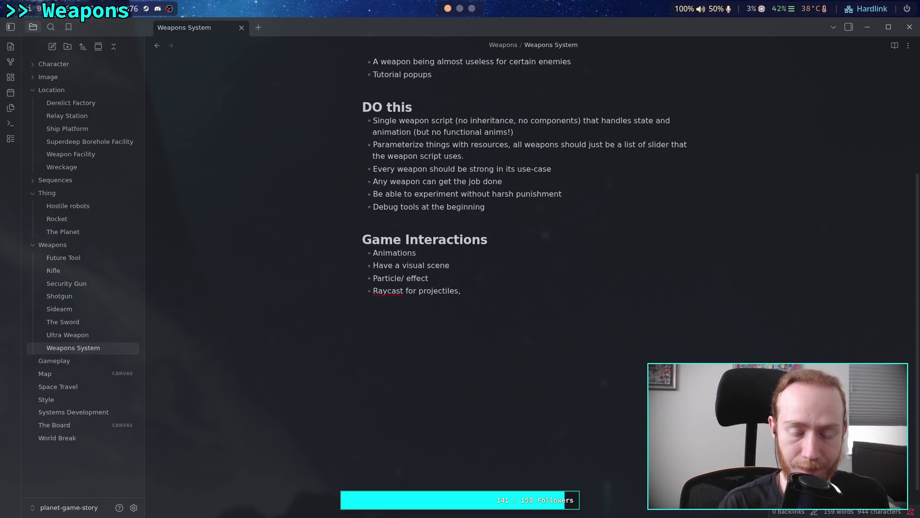
right_click(385, 291)
click(427, 340)
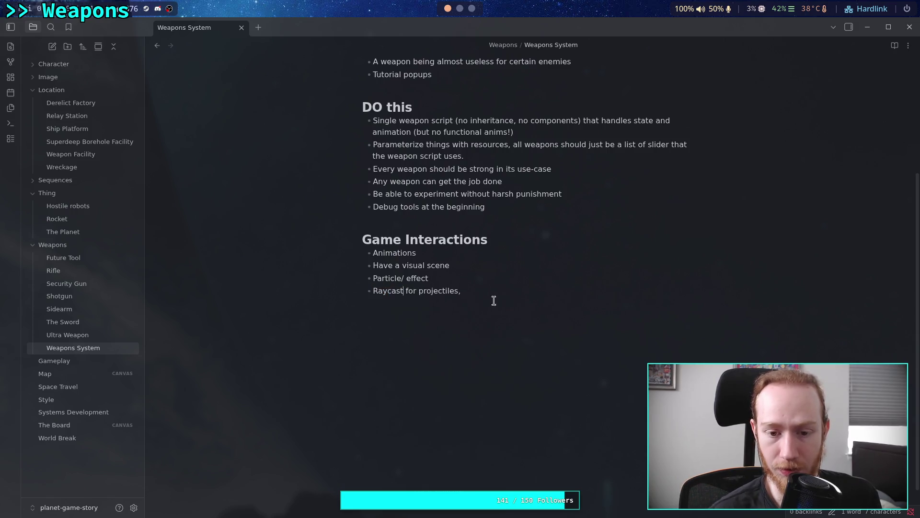
click(515, 294)
text(hitbox for)
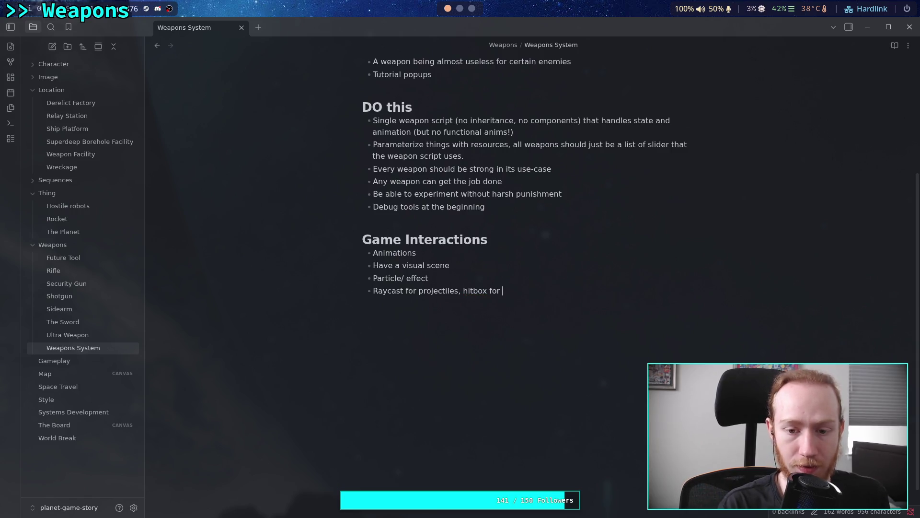
right_click(476, 291)
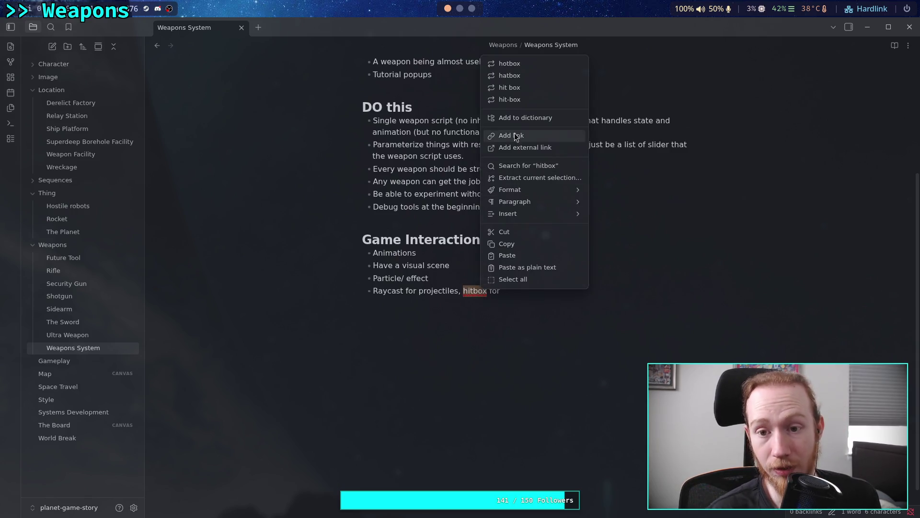
click(519, 115)
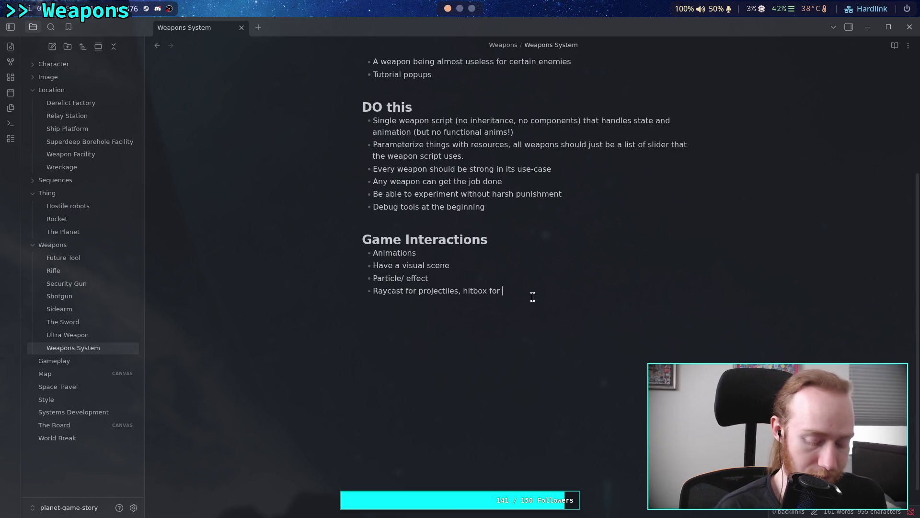
text(mel)
key(BackSpace)
key(BackSpace)
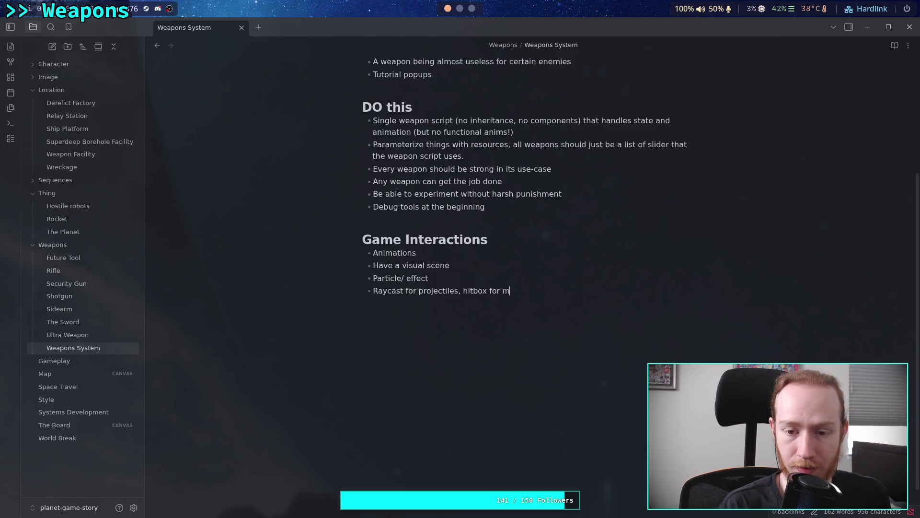
text(elee)
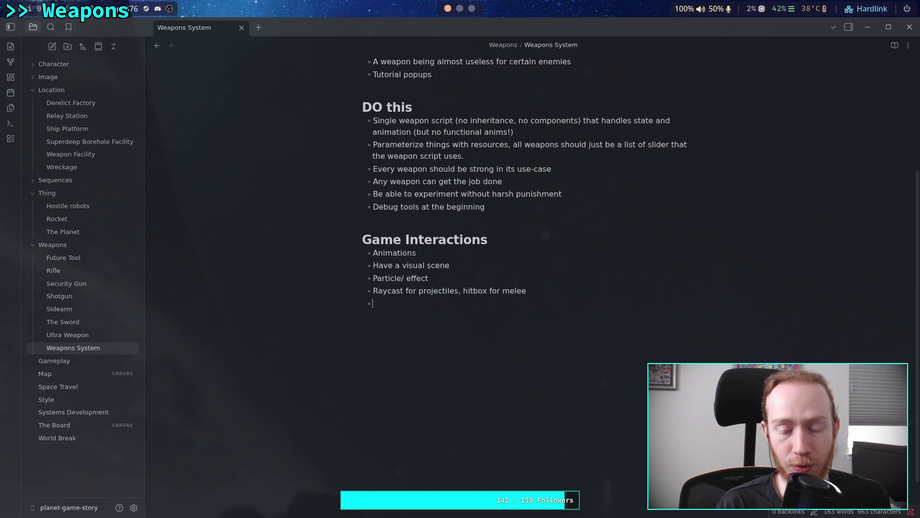
Step: Add the bullet 'Show state on a UI, like ammo'
text(Show )
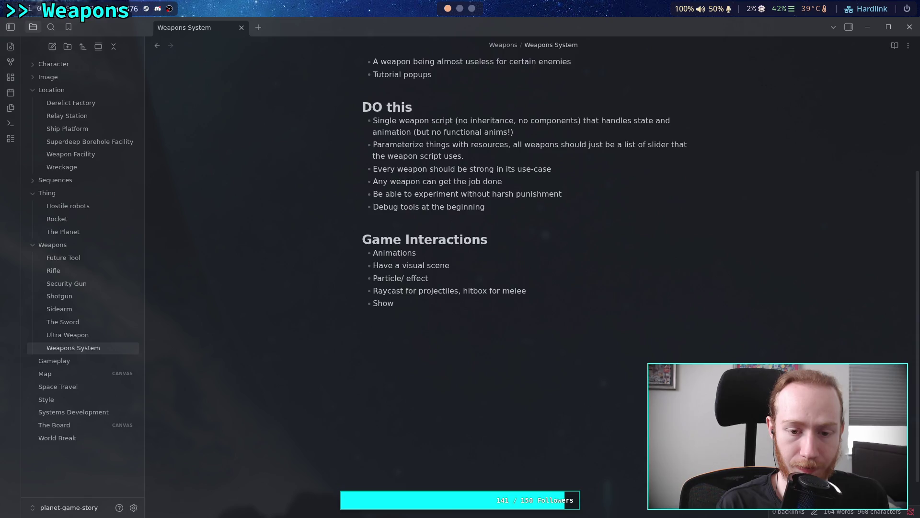
text(state )
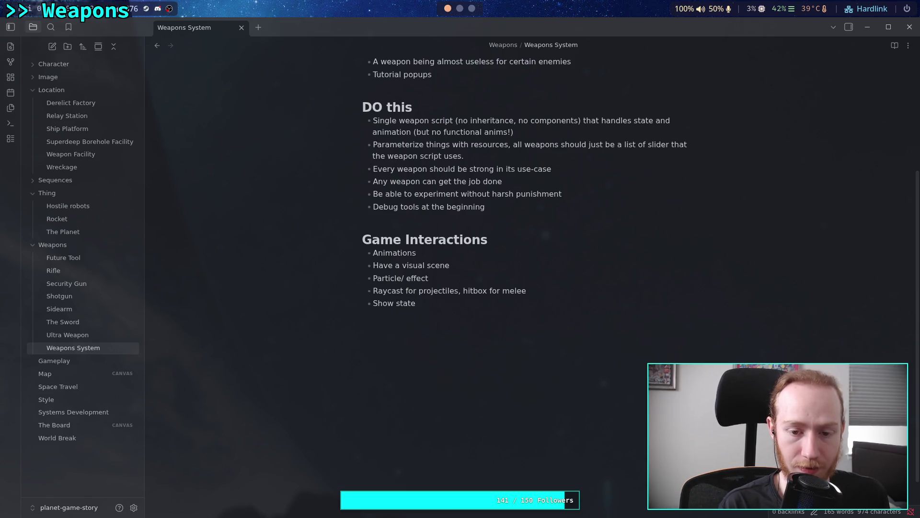
text(with UI)
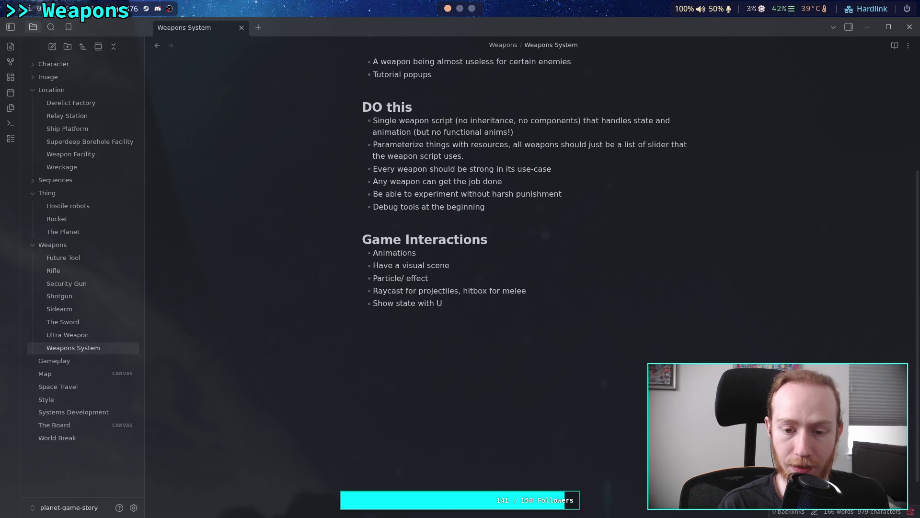
key(BackSpace)
key(BackSpace)
key(BackSpace)
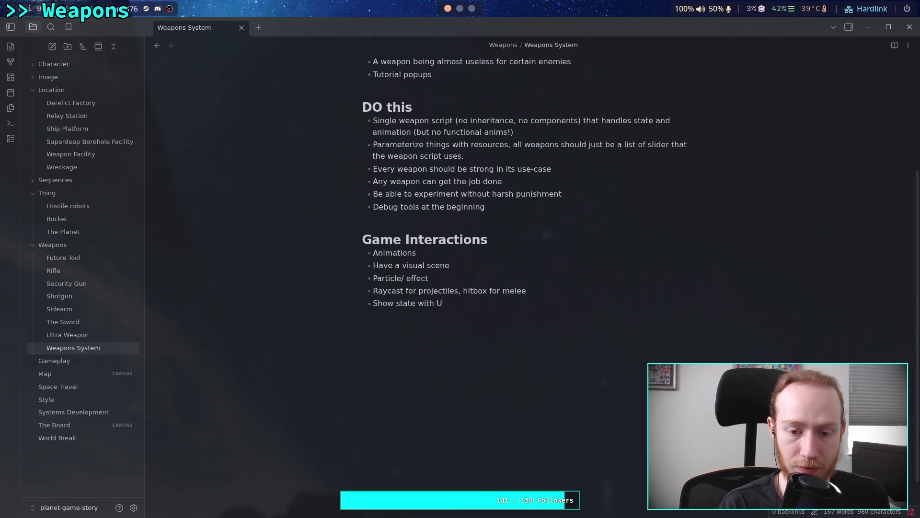
text(on a U)
text(I, amm)
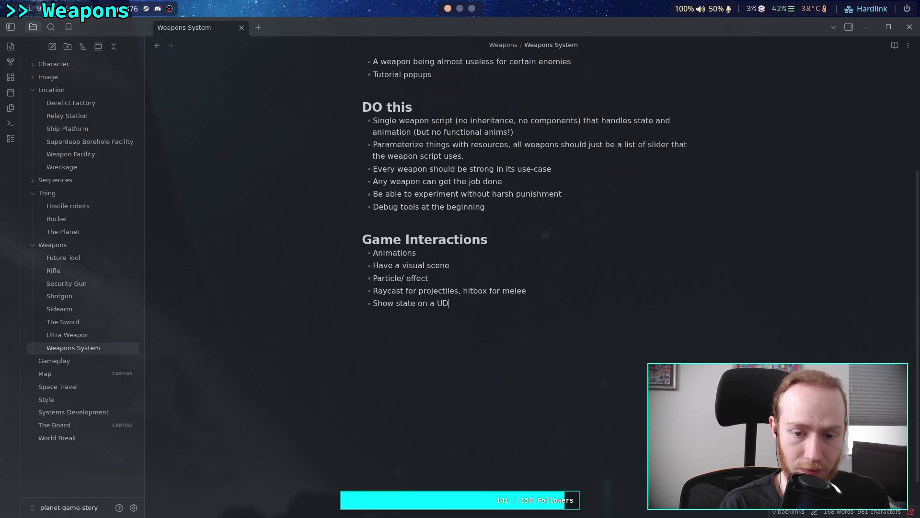
text(o/)
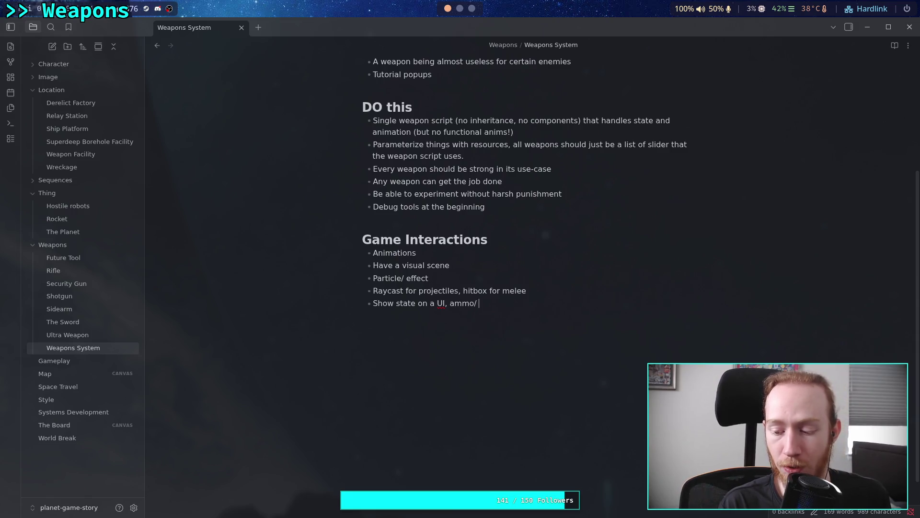
key(BackSpace)
key(BackSpace)
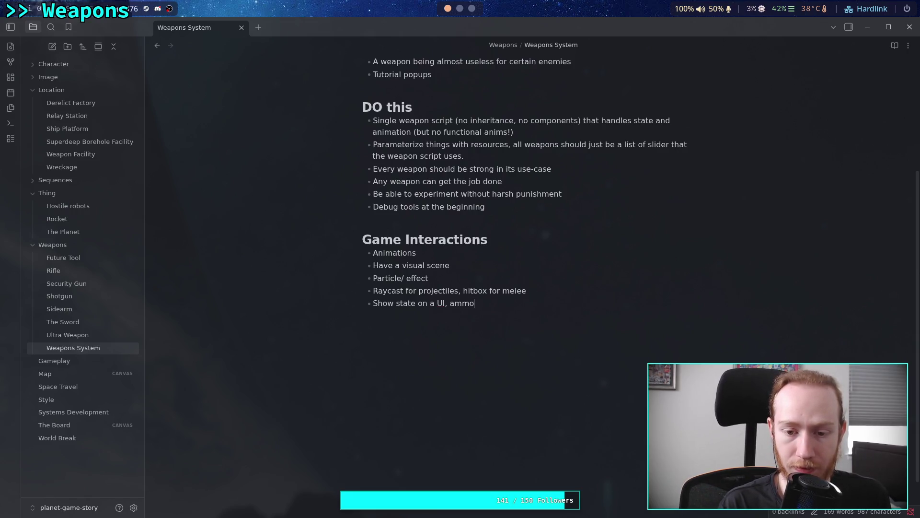
key(BackSpace)
key(BackSpace)
key(BackSpace)
text(like ammo)
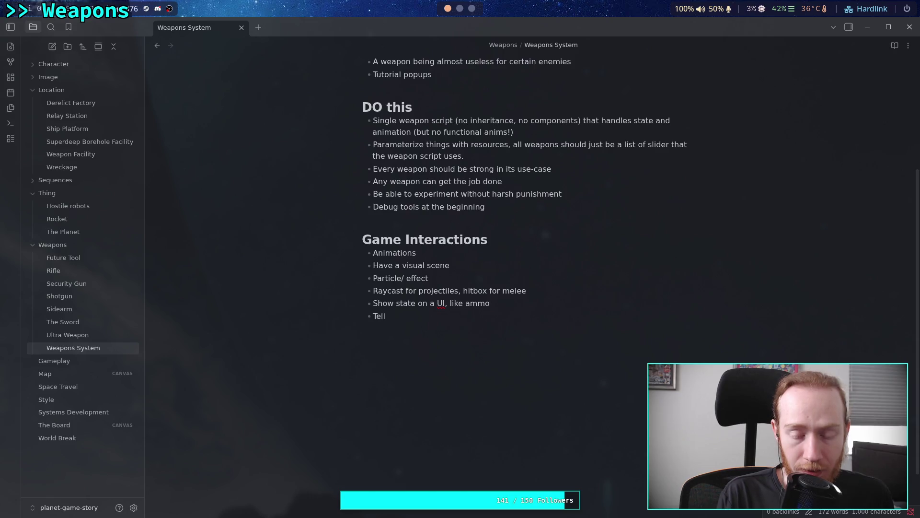
Step: Write the bullet 'Tell entities about damage', dropping the trailing ', direction' wording
text(enti)
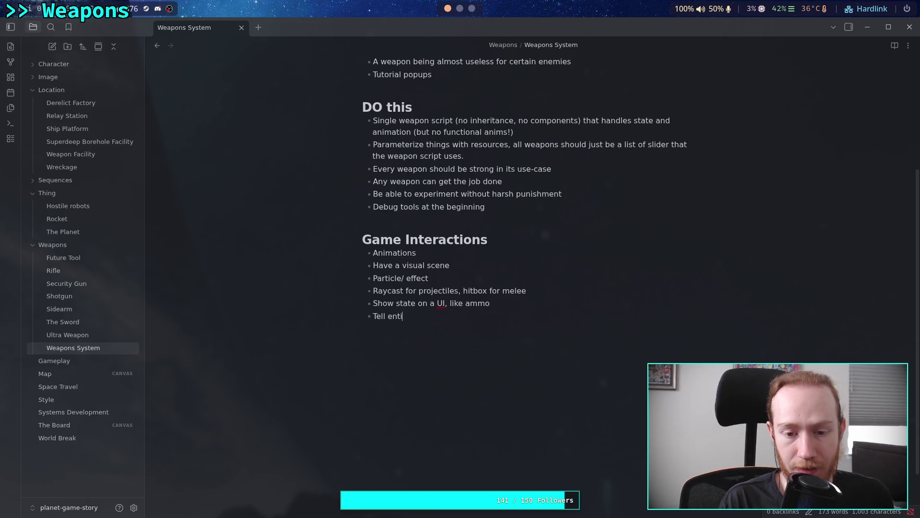
text(tiesabout )
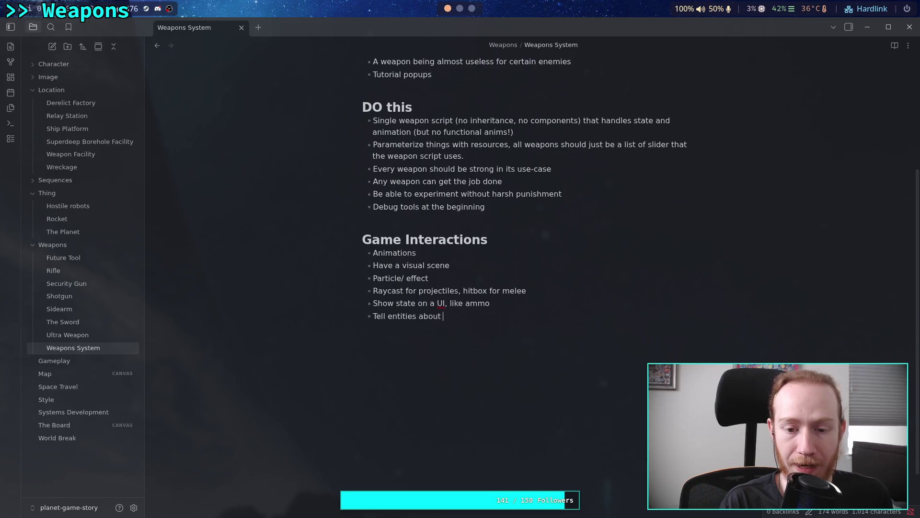
text(damage)
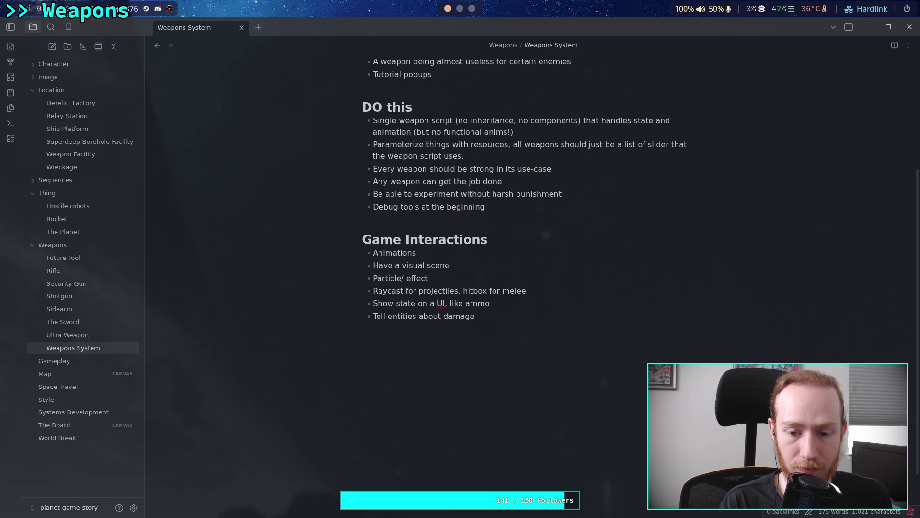
text(,dri)
key(BackSpace)
key(BackSpace)
key(BackSpace)
text(direction)
key(BackSpace)
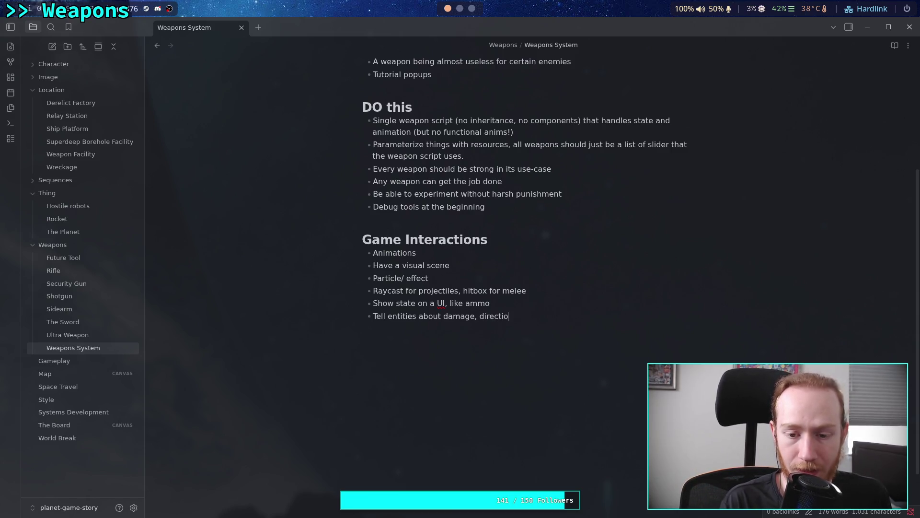
key(BackSpace)
key(BackSpace)
key(BackSpace)
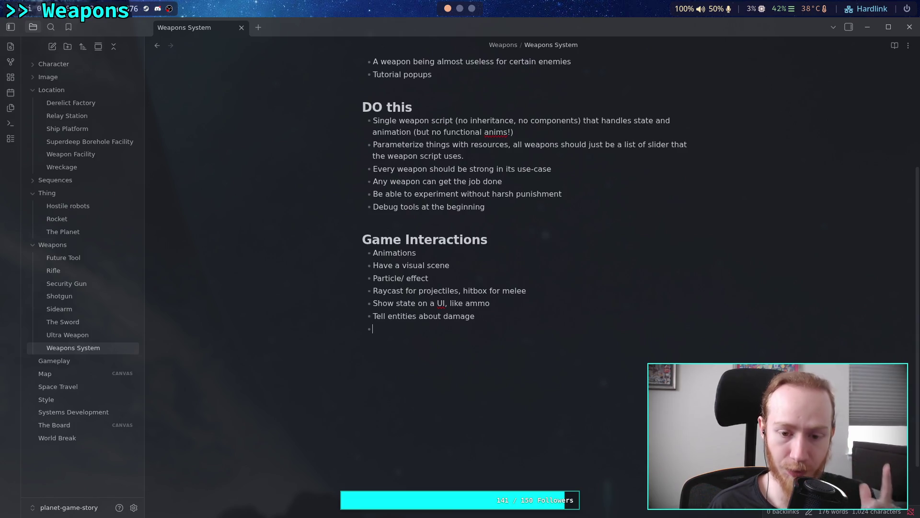
Step: Add the bullet Input for "im pressing the button" and "im not pressing the button", then a new bullet
text(Inpu)
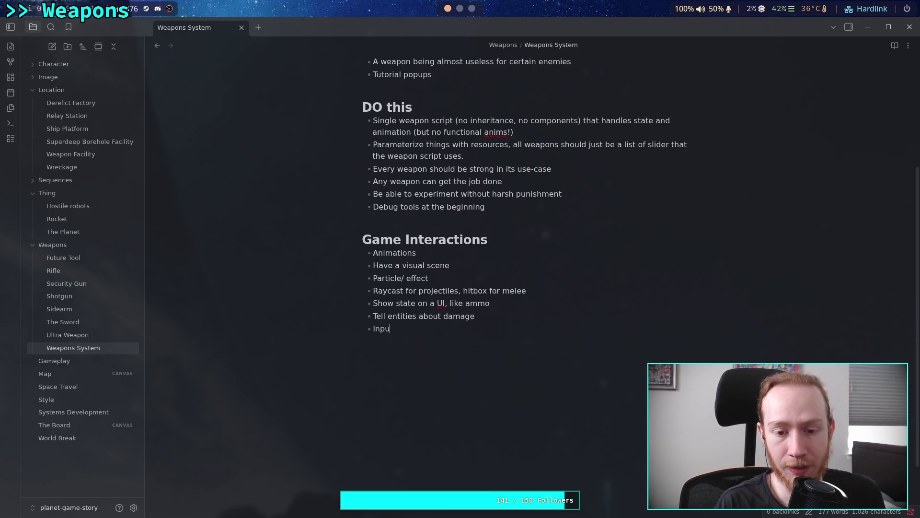
text(t for ")
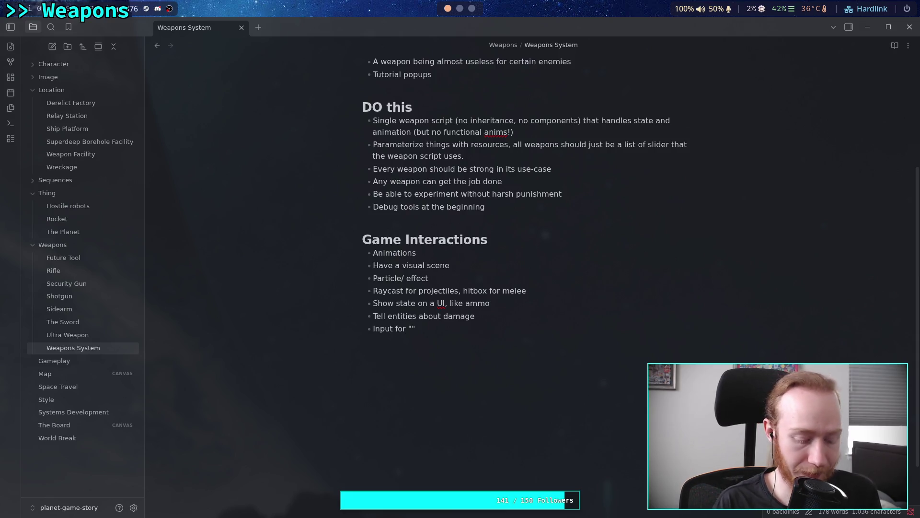
text(i)
key(BackSpace)
text(im pressing )
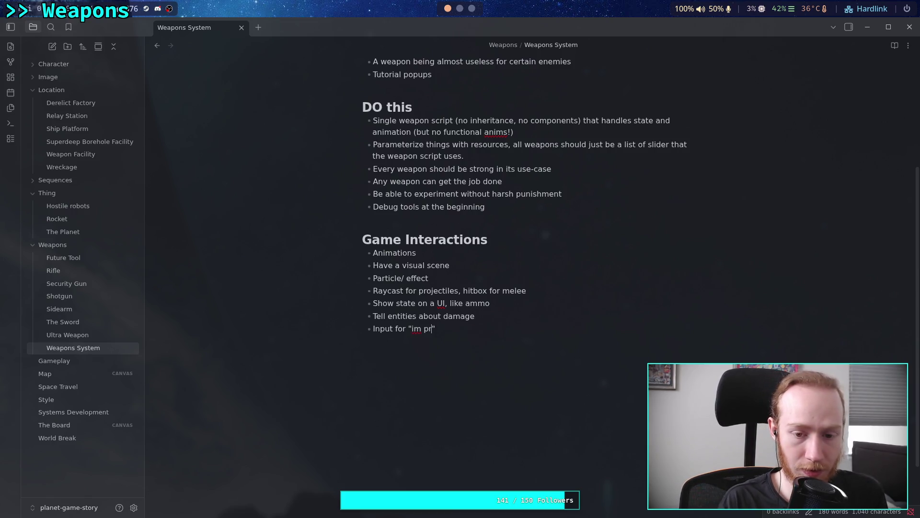
text(the button)
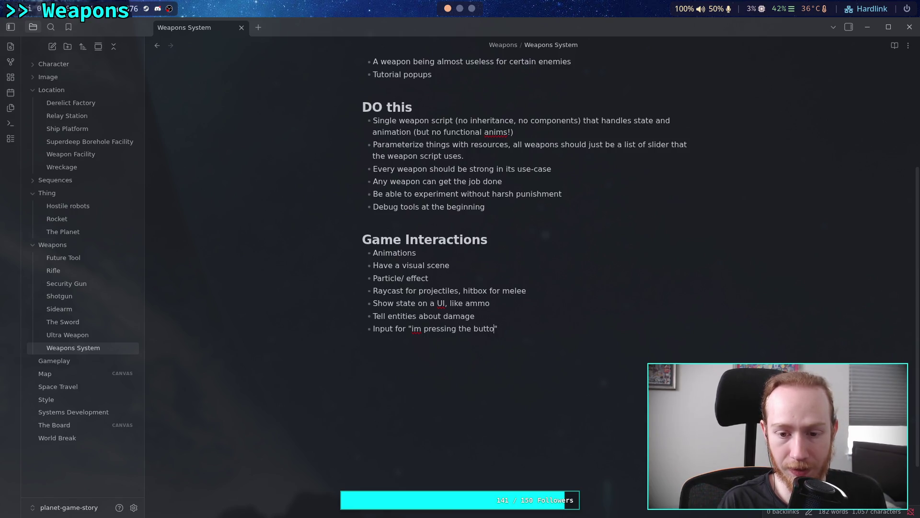
text( and ")
text(im off)
key(BackSpace)
key(BackSpace)
key(BackSpace)
text(not pressing the bu)
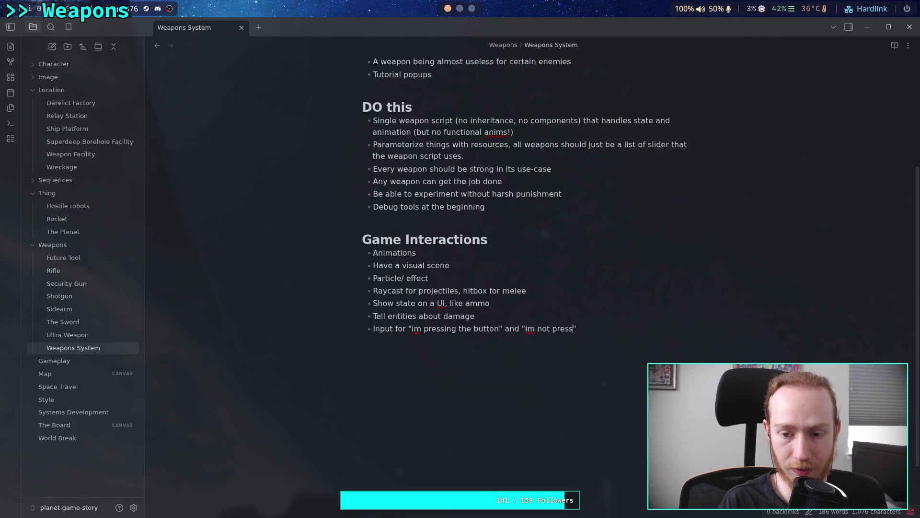
text(tton")
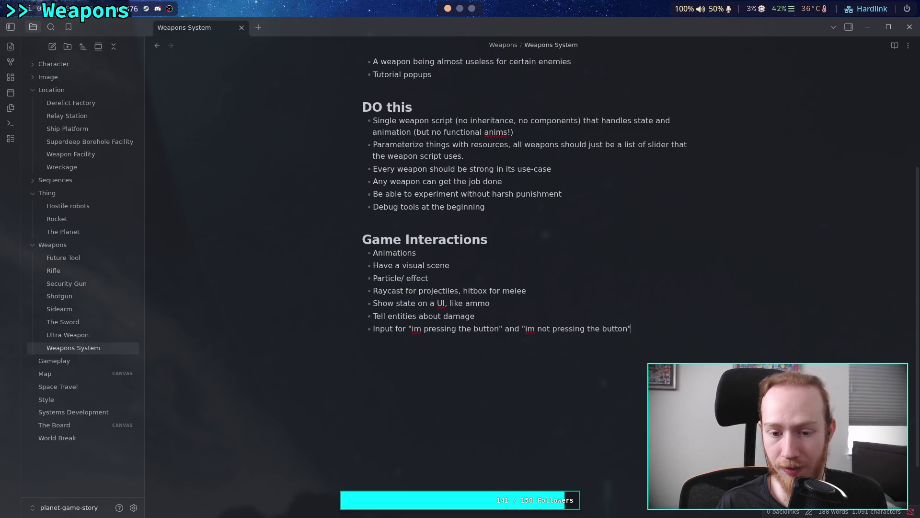
key(Return)
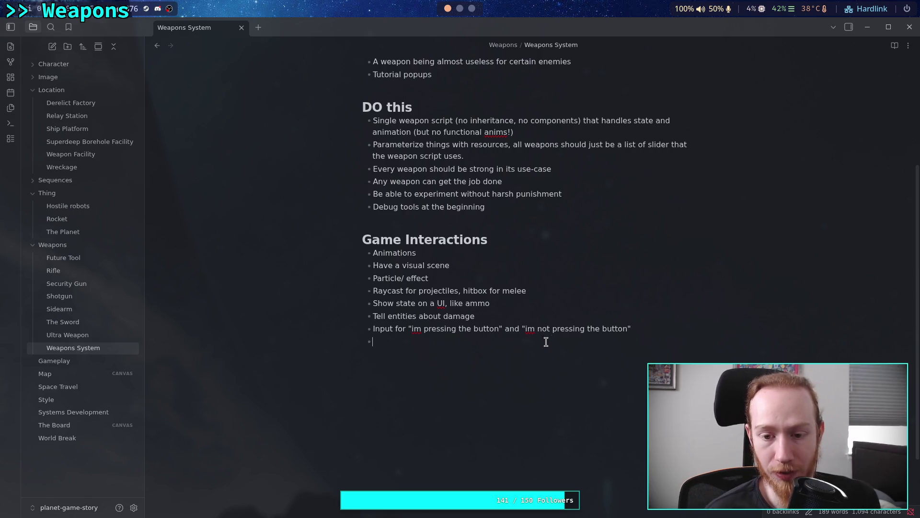
Step: Condense the input bullet to Input for "im pressing/ not pressing the button"
drag(501, 328, 643, 325)
key(BackSpace)
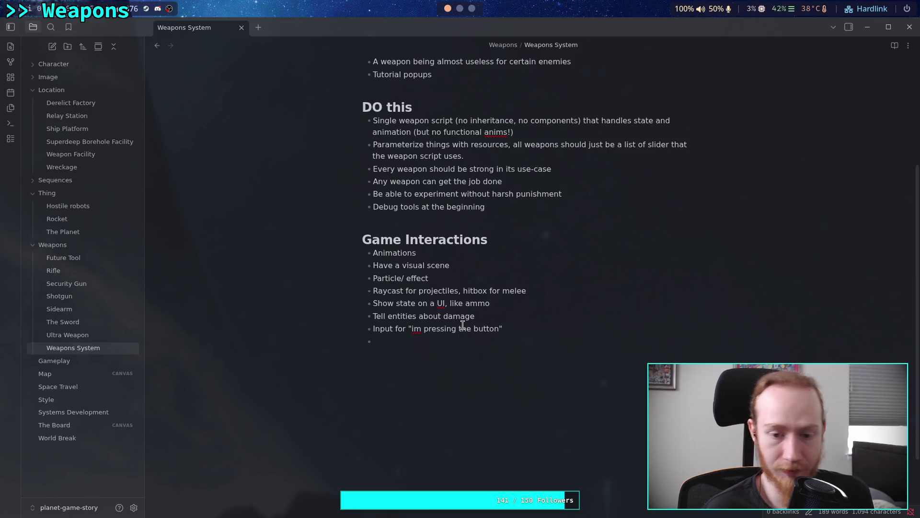
key(Left)
key(Left)
key(Left)
text(/ not pressing)
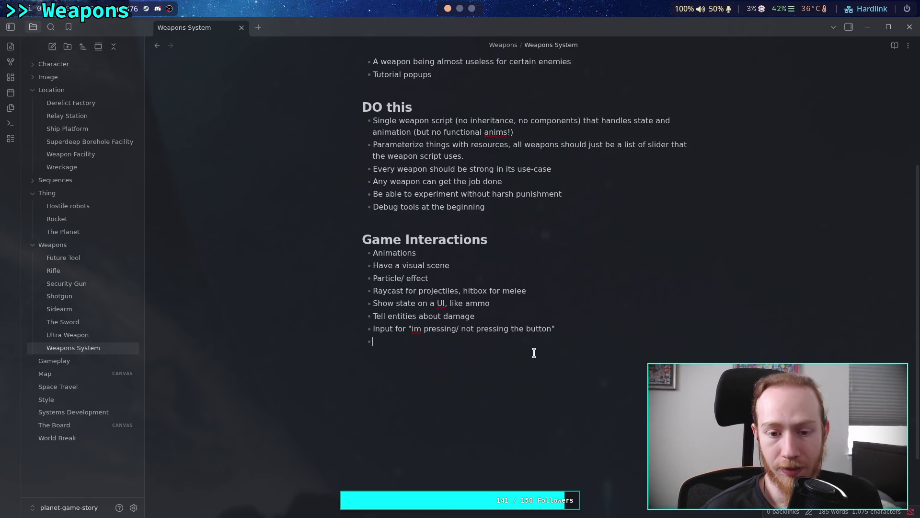
text(And)
key(BackSpace)
key(BackSpace)
key(BackSpace)
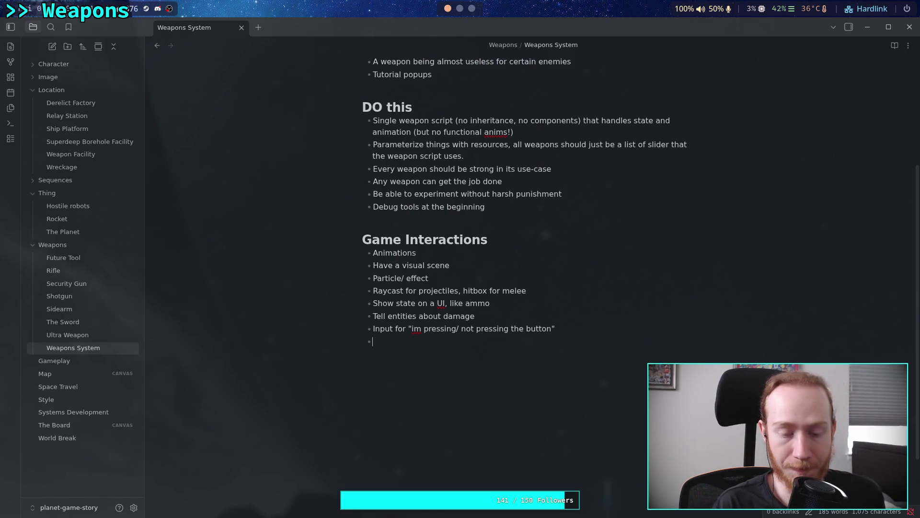
Step: Add the bullet 'Must know if it has ammo, and is loaded' and begin 'Must be told to reload'
text(Must )
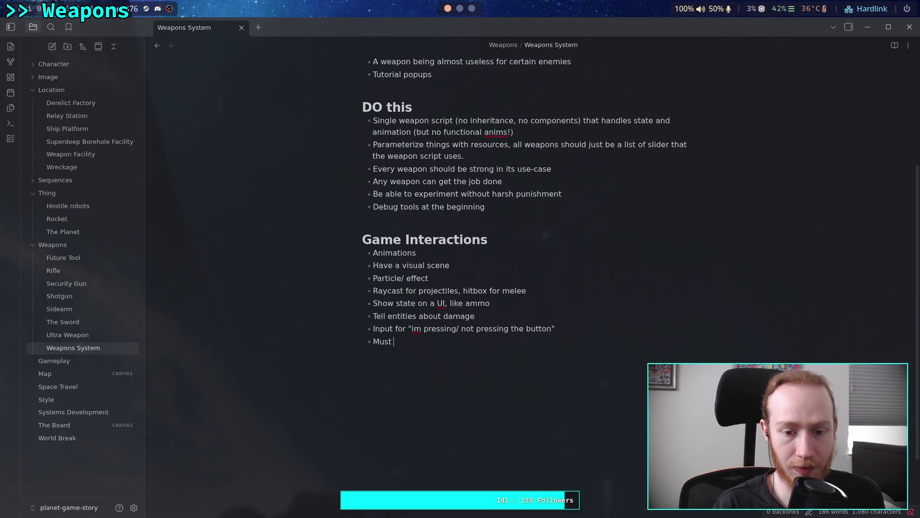
text(know if it h)
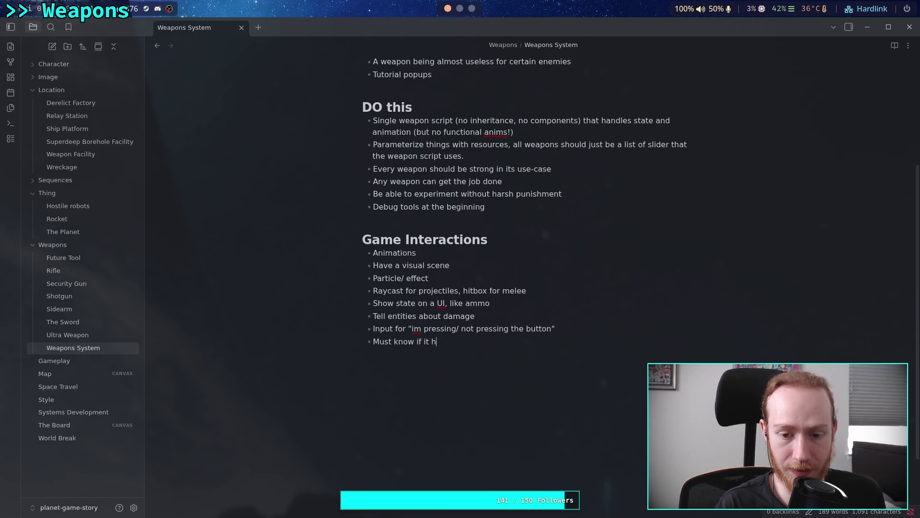
text(as bullets)
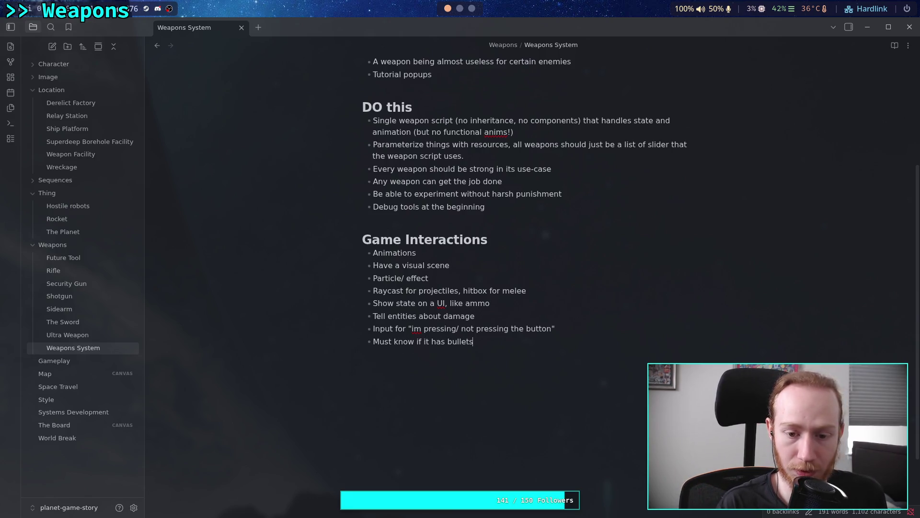
text(/ ammo)
key(BackSpace)
key(BackSpace)
key(BackSpace)
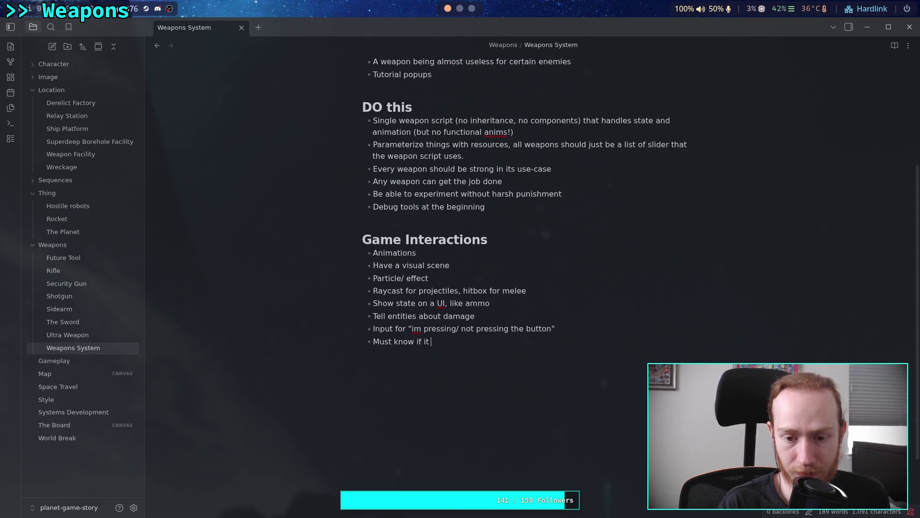
text(as ammo)
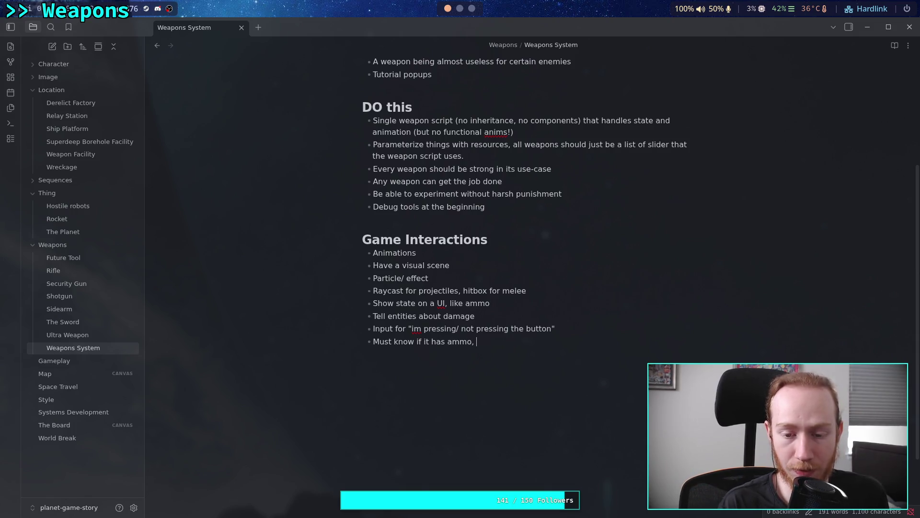
text(, and is loaded)
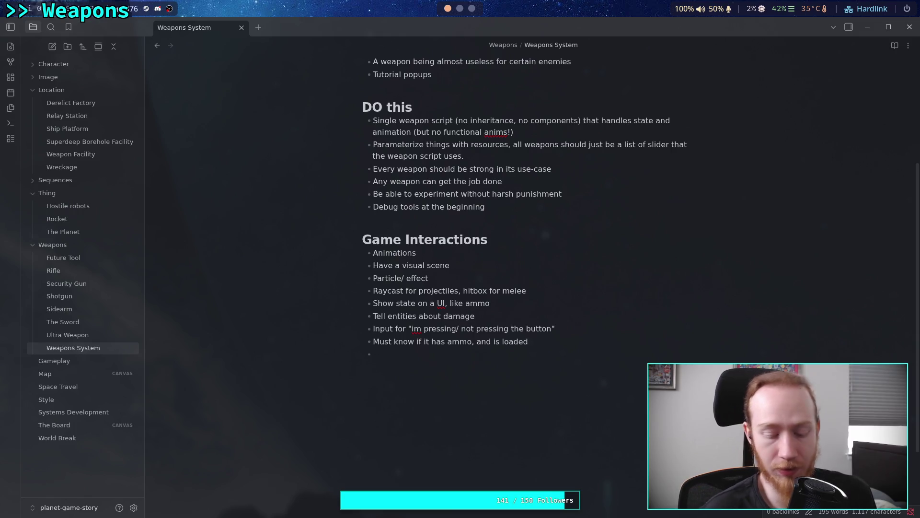
text(Must be)
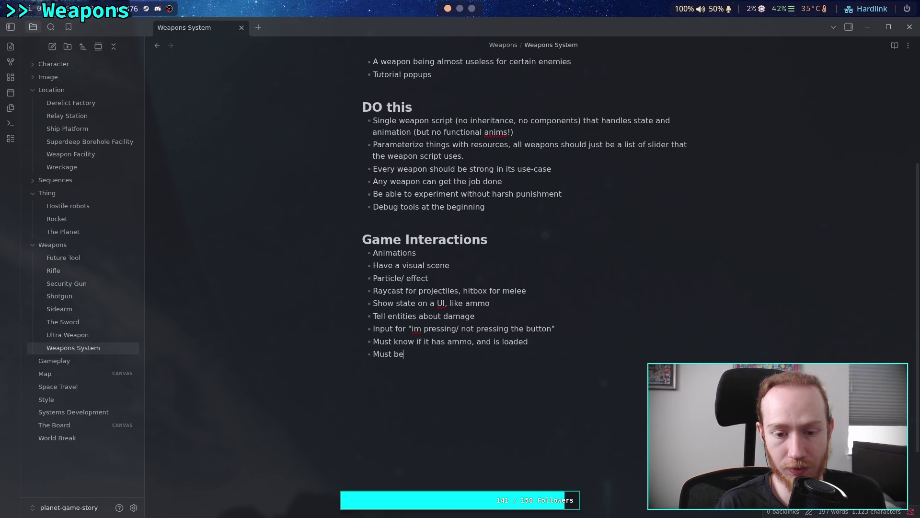
text( told to reload)
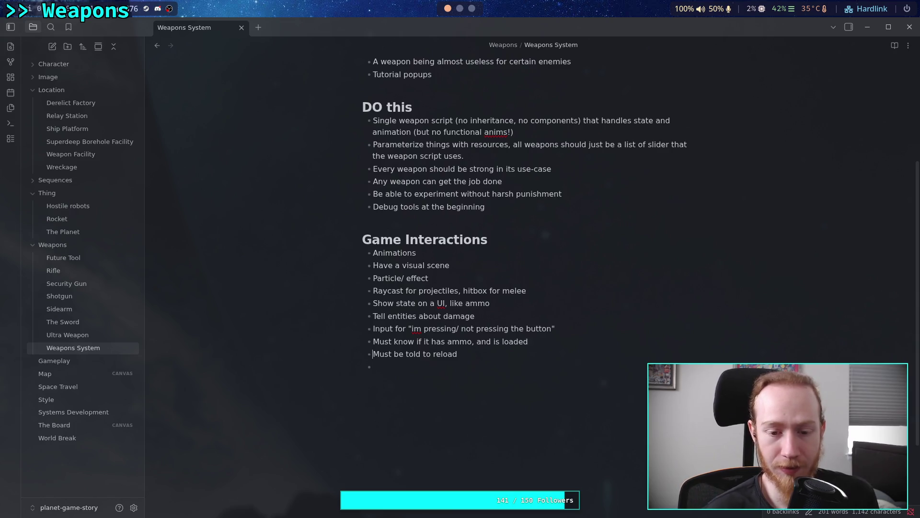
Step: Reword the reload bullet to Input for "reload"
key(Delete)
key(Delete)
key(Delete)
key(Delete)
key(Delete)
text(Input for)
key(Delete)
text(")
text(")
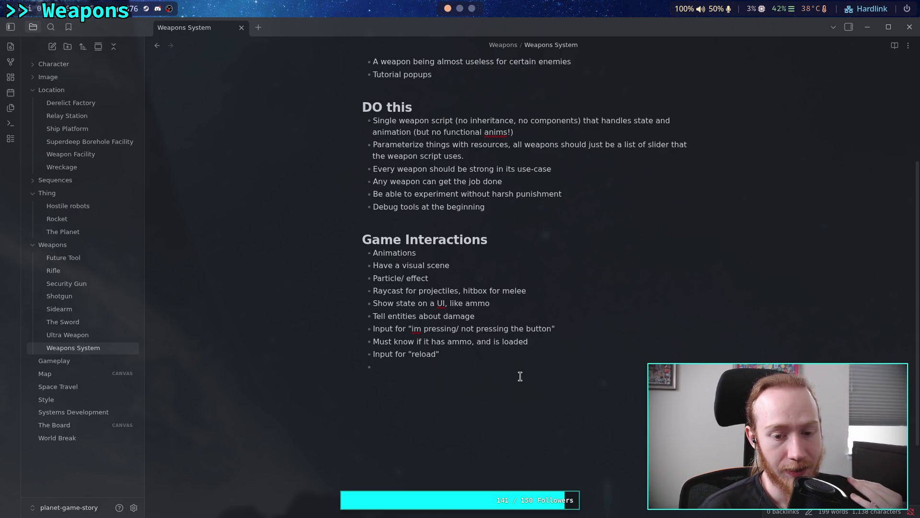
Step: Append '(do not return anything)' to the Input for "reload" bullet
drag(453, 354, 368, 354)
click(472, 352)
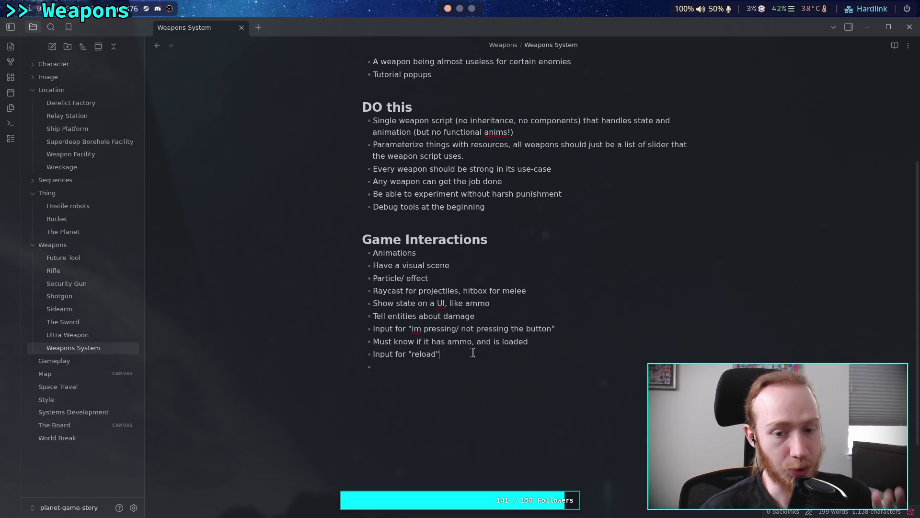
text(()
text(do not return)
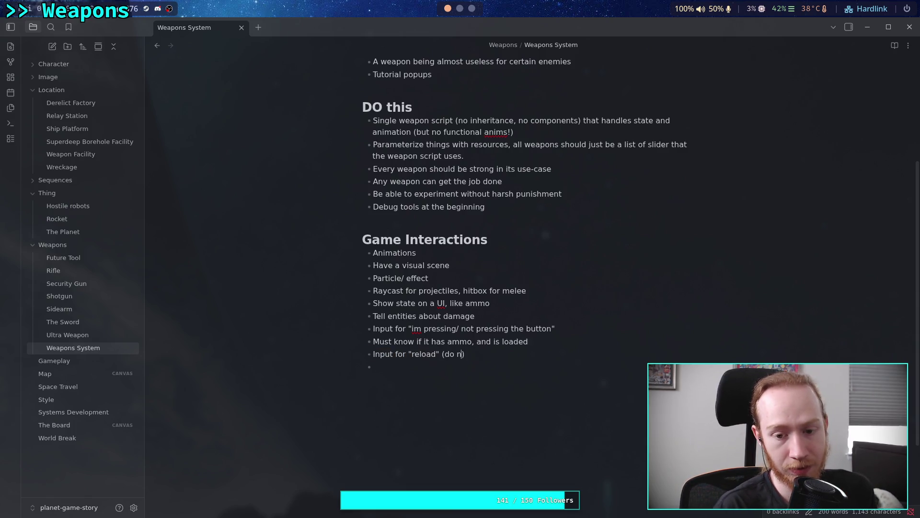
text( anything)
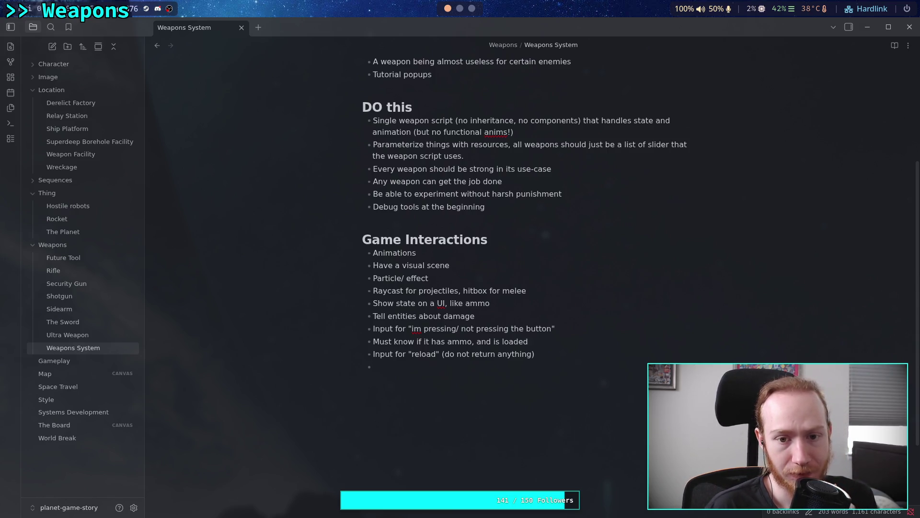
click(501, 266)
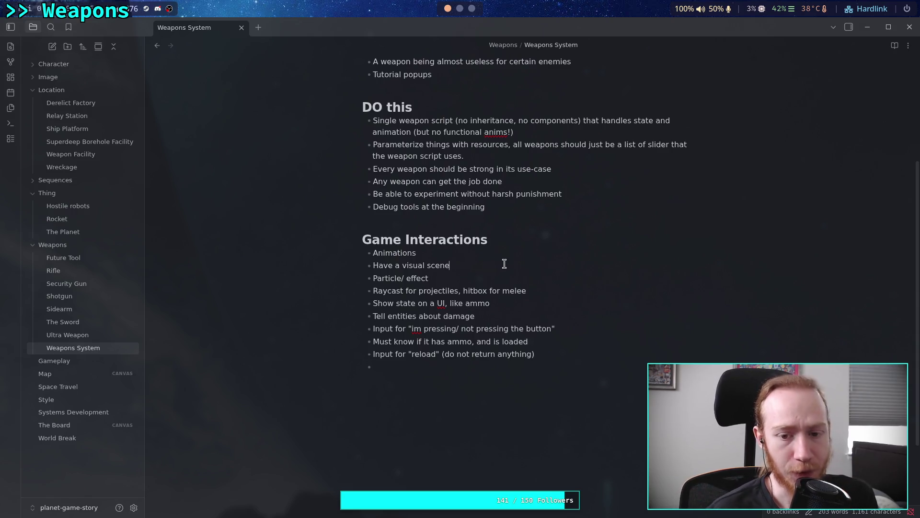
Step: Append ', includes arms' to the 'Have a visual scene' bullet
text(, in)
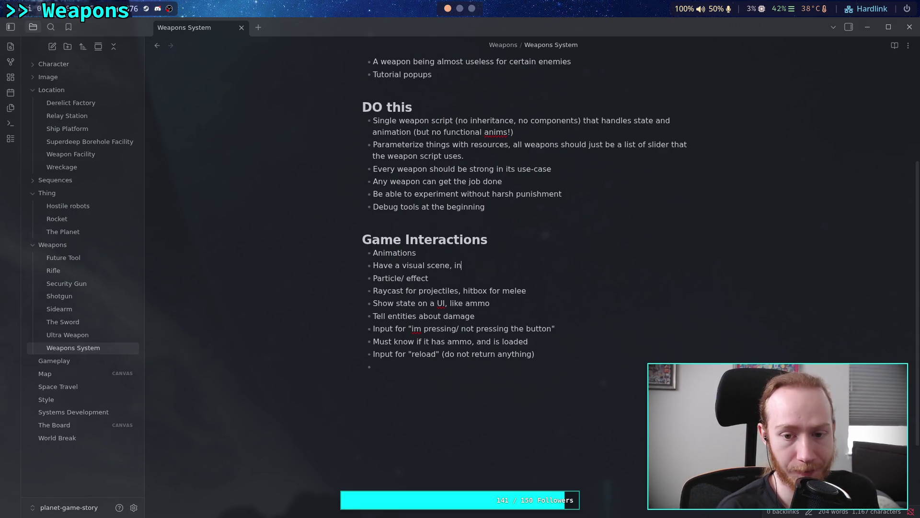
text(cludes arms)
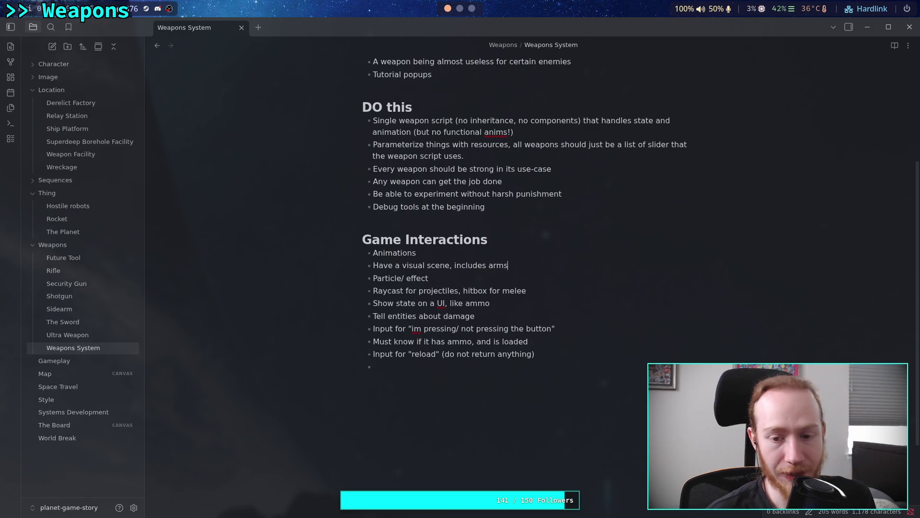
drag(522, 264, 375, 268)
click(500, 267)
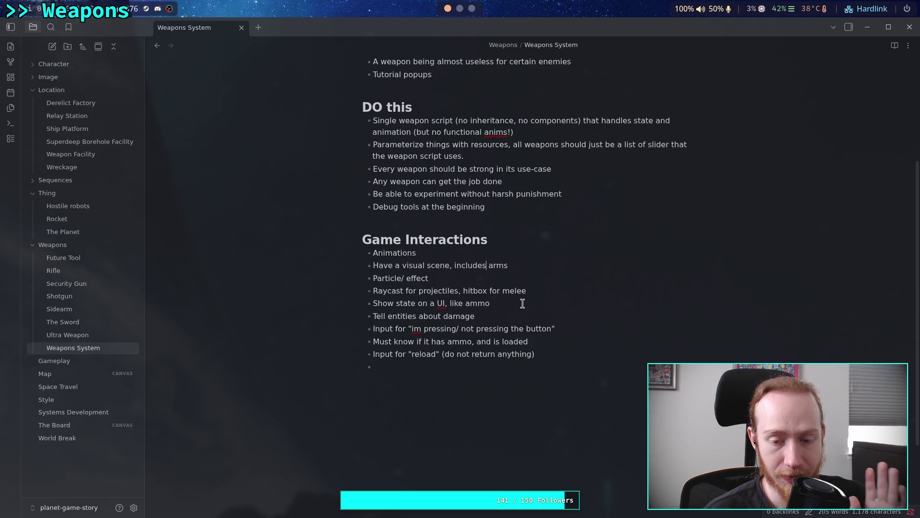
click(484, 368)
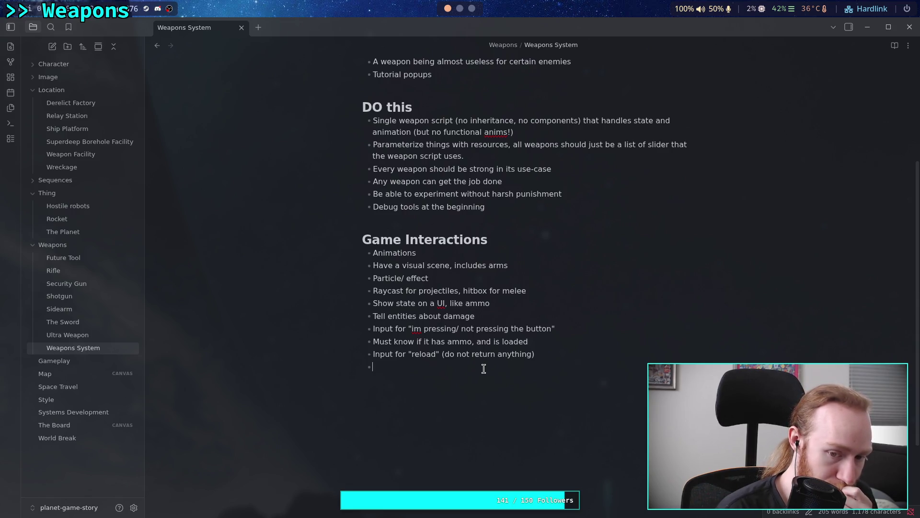
click(575, 330)
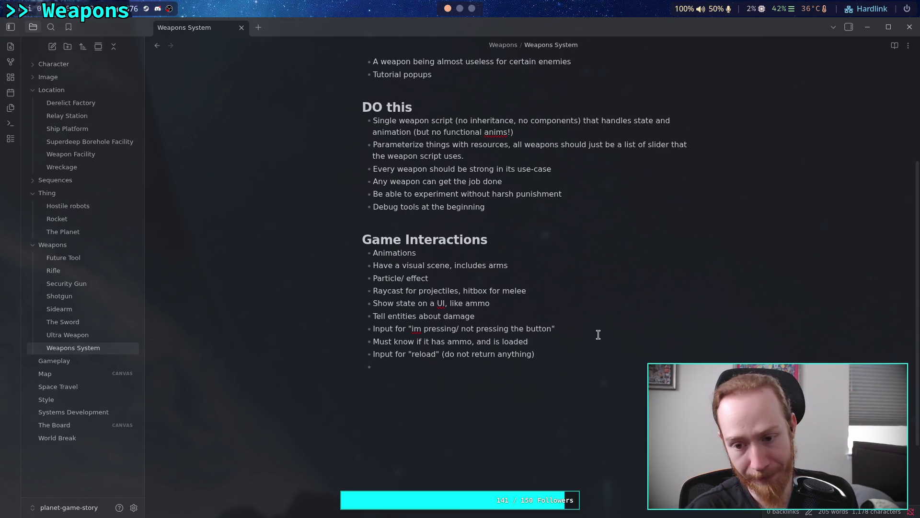
Step: End the 'im pressing/ not pressing' bullet with '(no return values'
text((no )
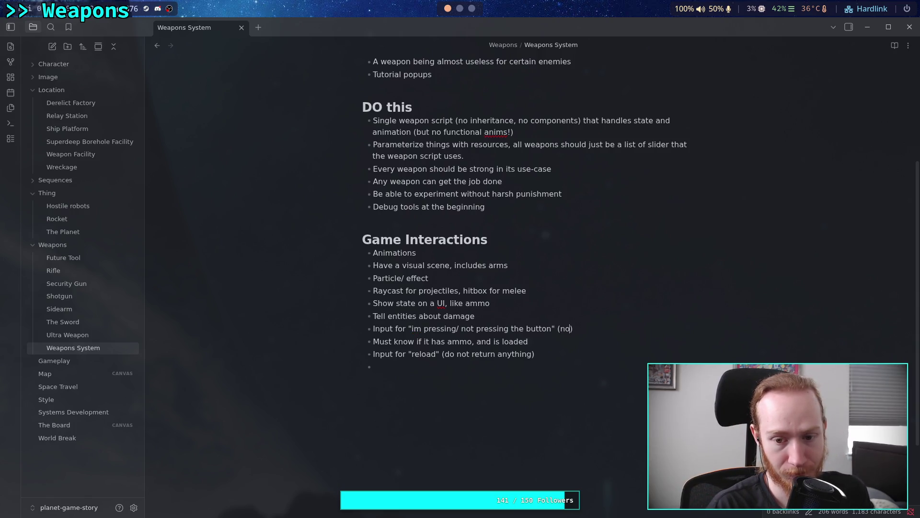
text(returns)
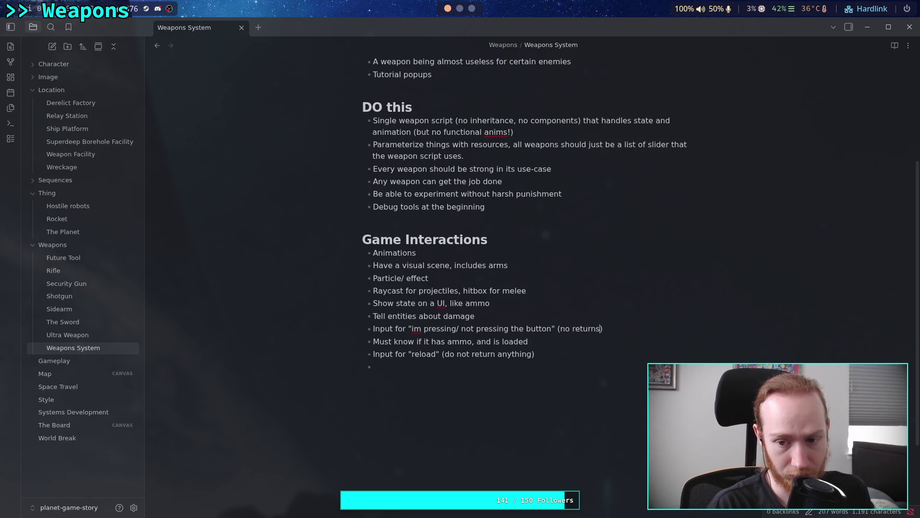
key(BackSpace)
text(values)
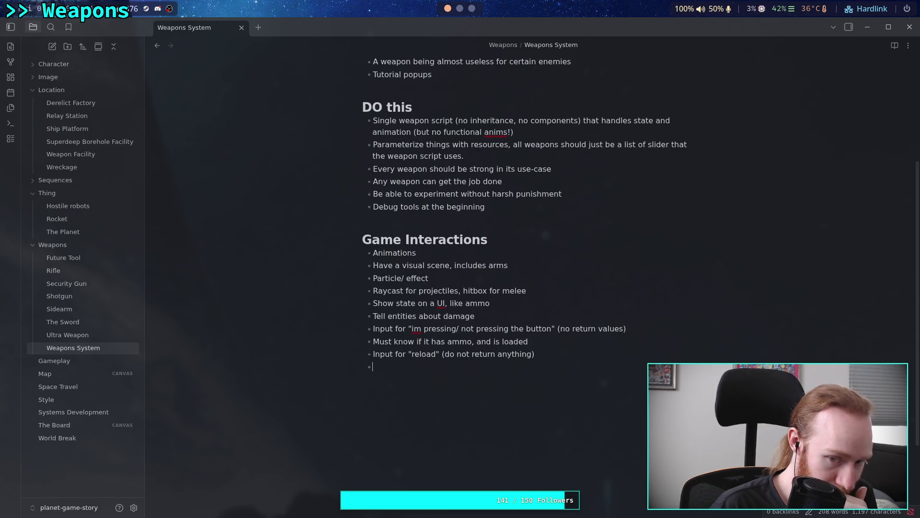
Step: Begin an 'Outputs for' bullet and cut the 'Show state on a UI, like ammo' line
text(Outpu)
key(BackSpace)
key(BackSpace)
text(puts for)
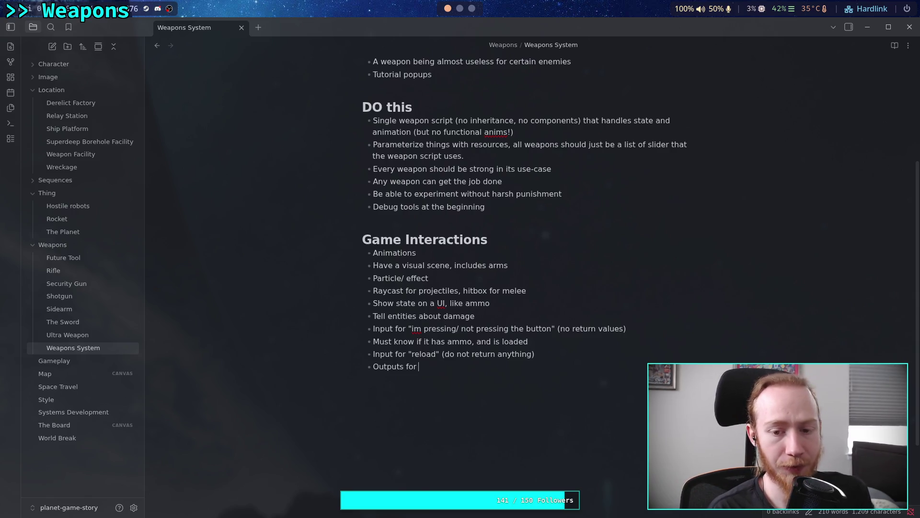
drag(490, 303, 370, 303)
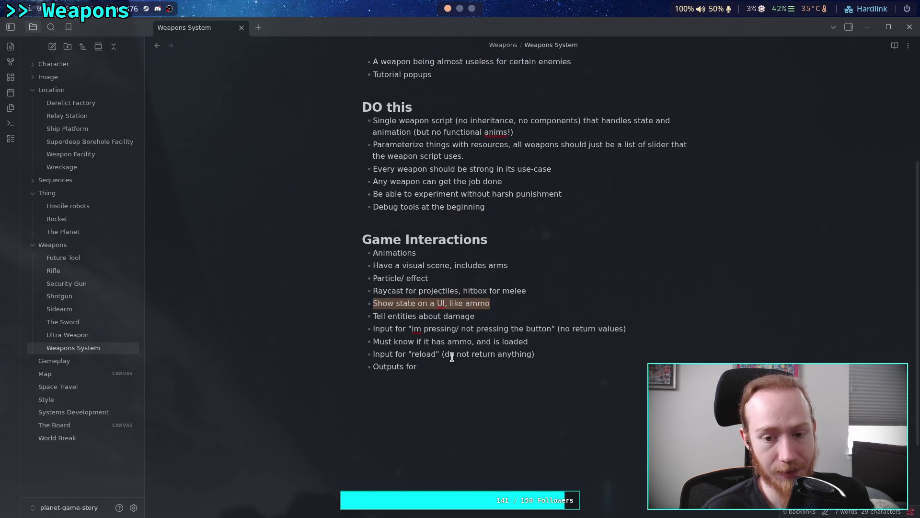
click(442, 369)
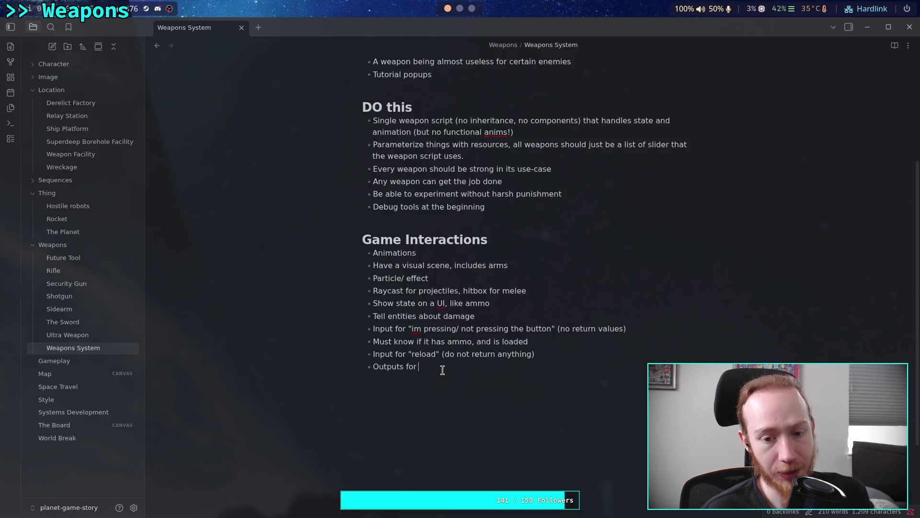
drag(418, 366, 372, 366)
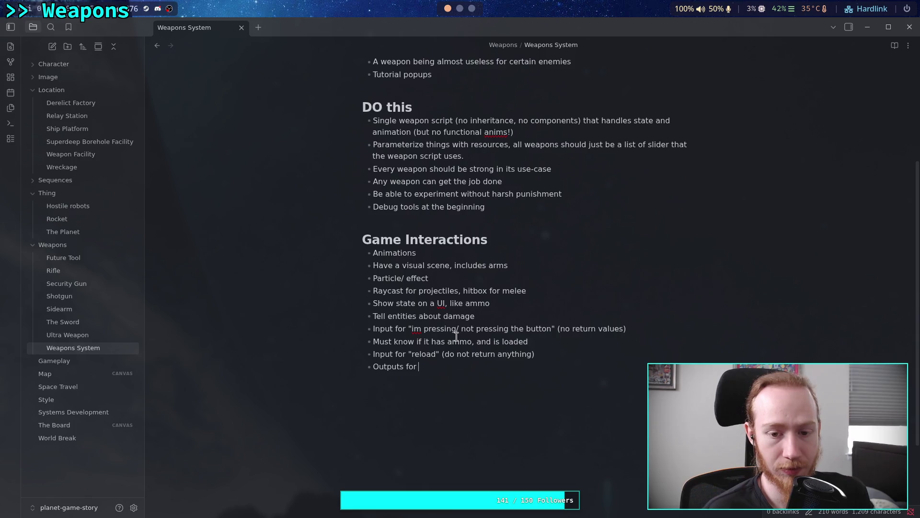
triple_click(494, 304)
key(ctrl+x)
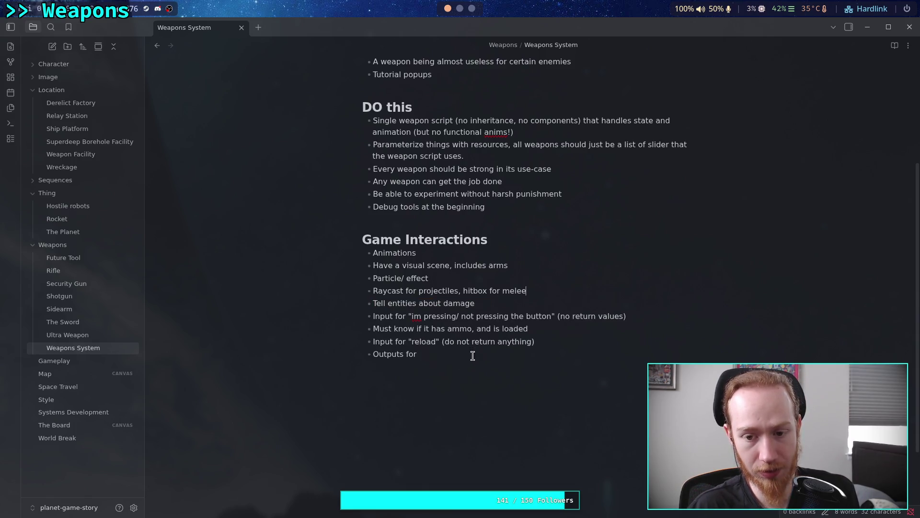
Step: Finish the bullet as 'Outputs for ammo state, so that UI (or autonomous controllers) can read relevant state and act'
click(491, 350)
text(amm)
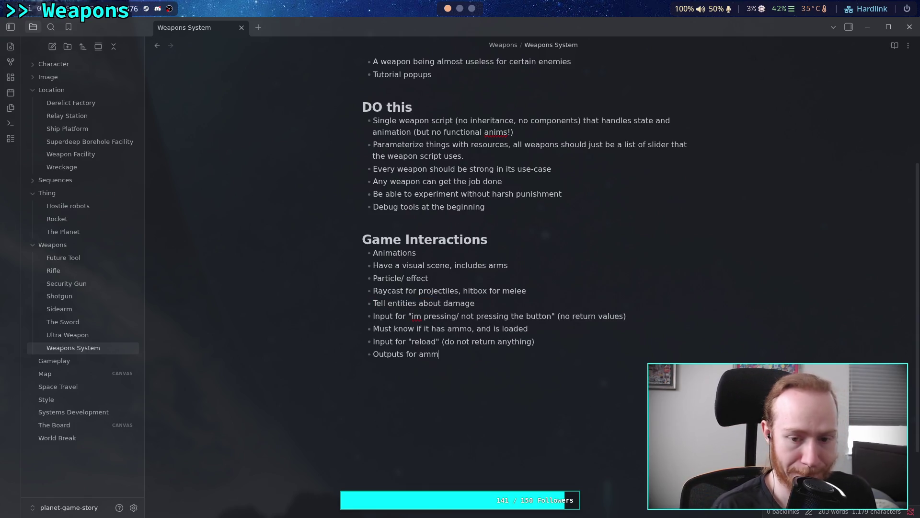
text(o state, so thath)
key(BackSpace)
key(BackSpace)
text(UI )
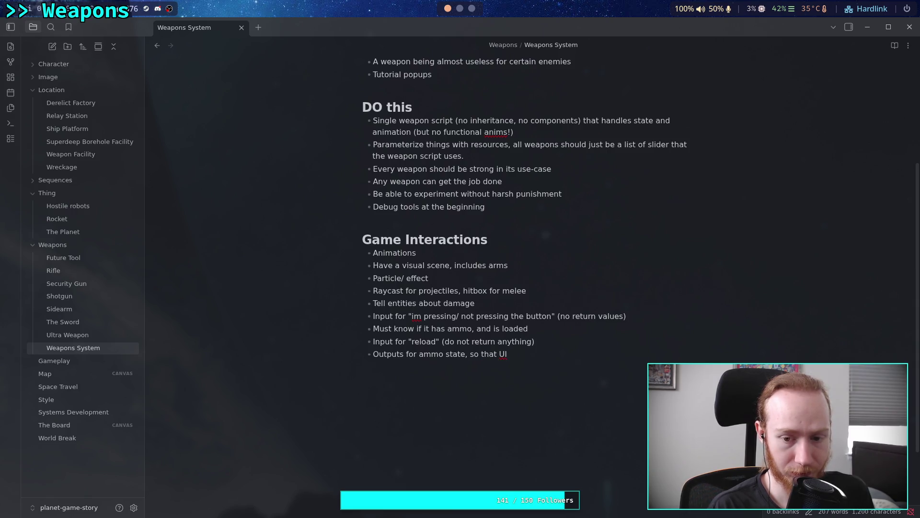
text((or )
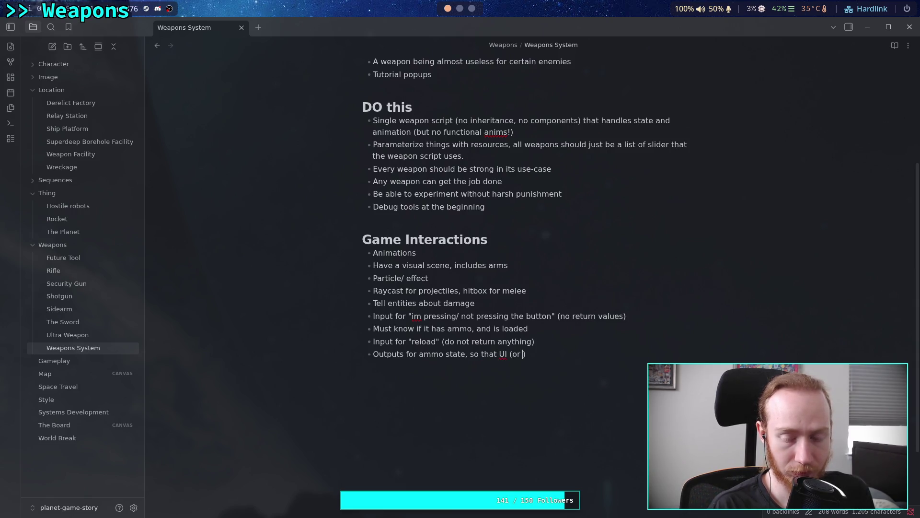
text(aut)
text(onomou)
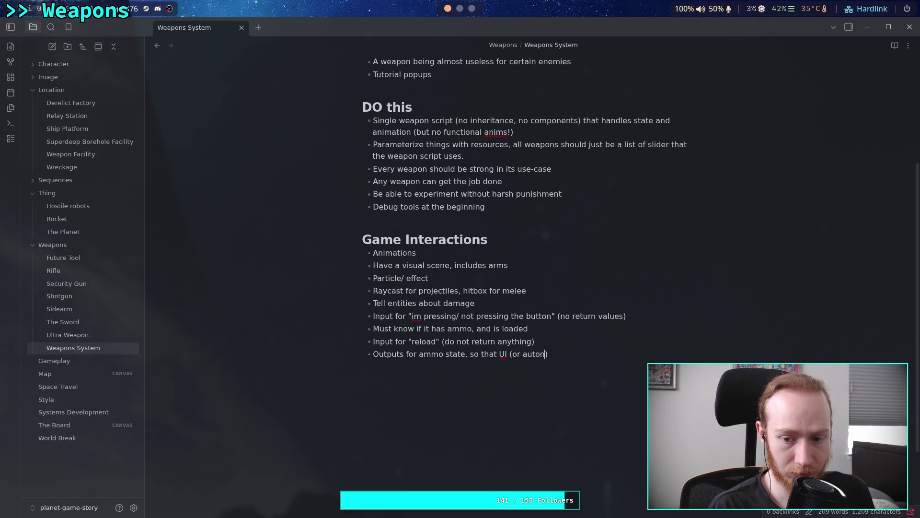
text(s cont)
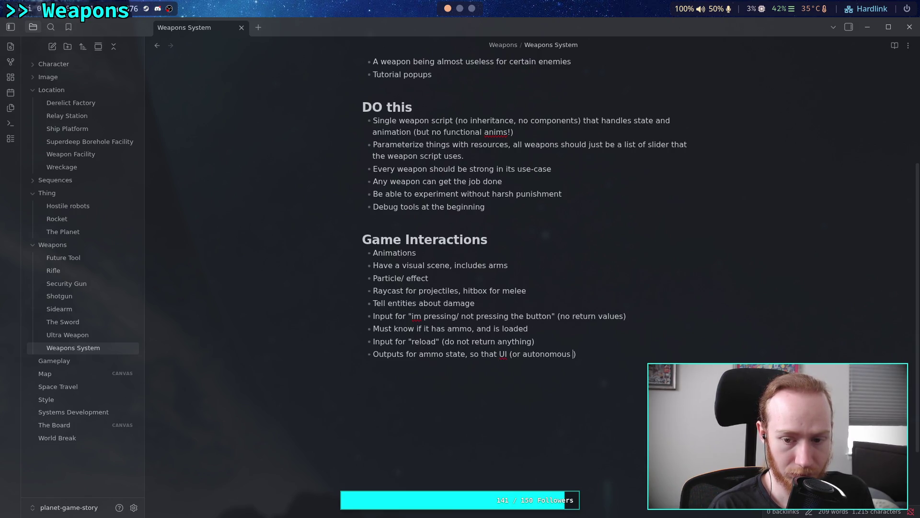
text(roller)
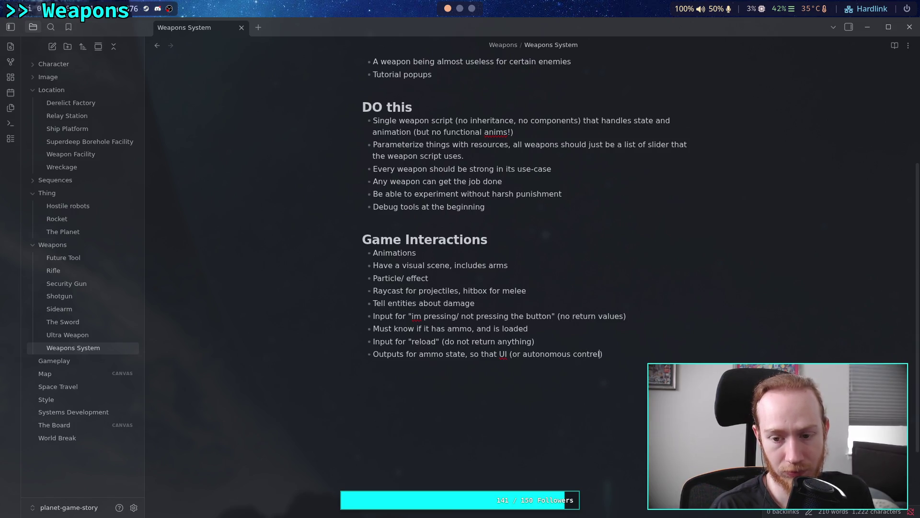
text(s) a)
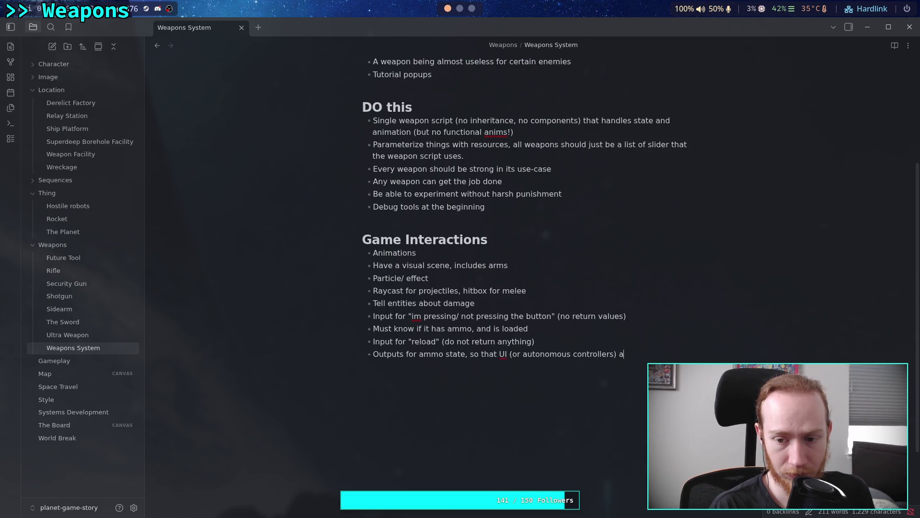
key(BackSpace)
text(can read r)
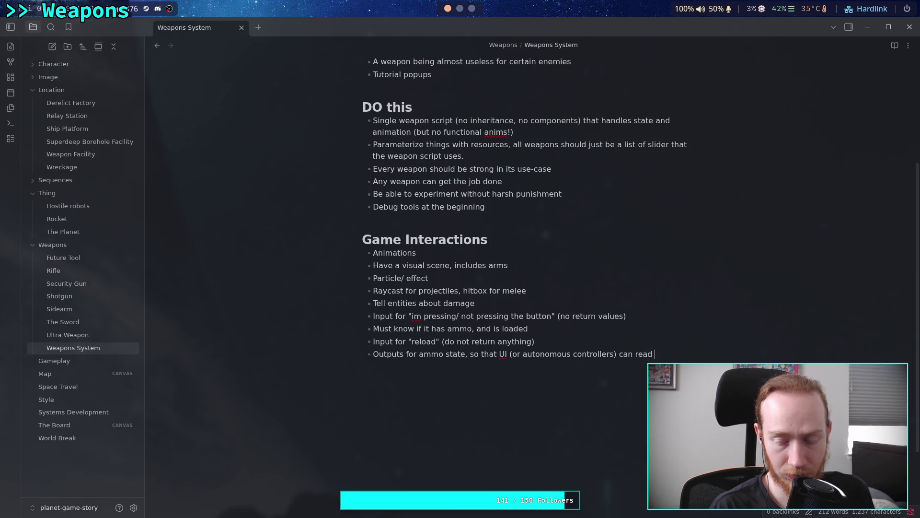
text(elevan)
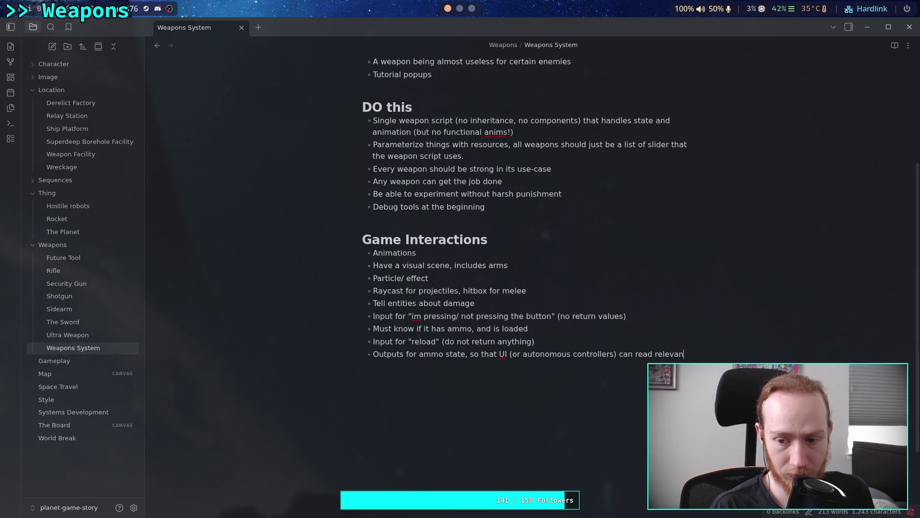
text(t state and act)
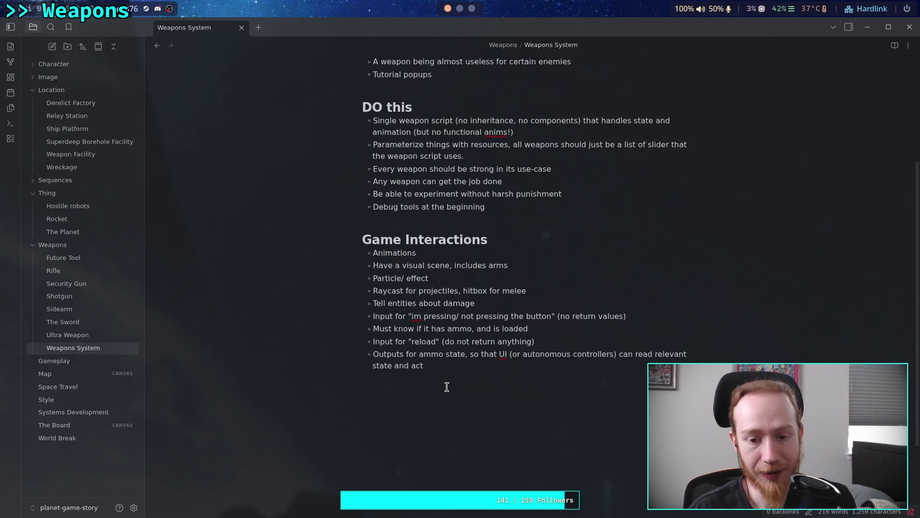
drag(437, 364, 373, 354)
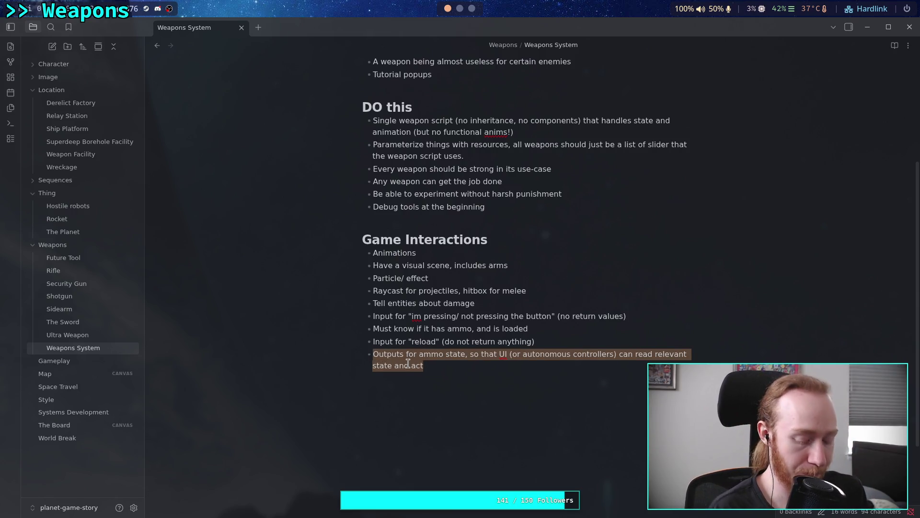
Step: Overwrite the selected last bullet with 'Provides a Control node for Player to put in their UI'
key(BackSpace)
text(Provides a )
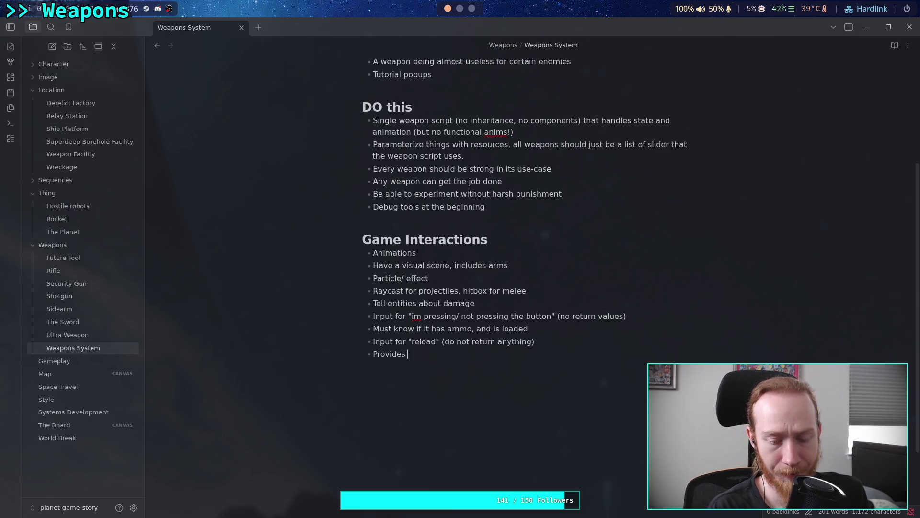
text(Control node )
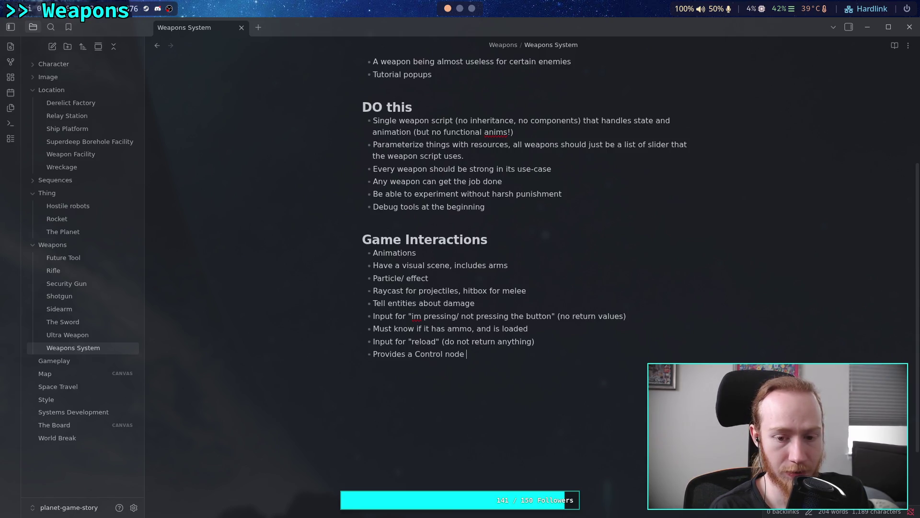
text(for Player to )
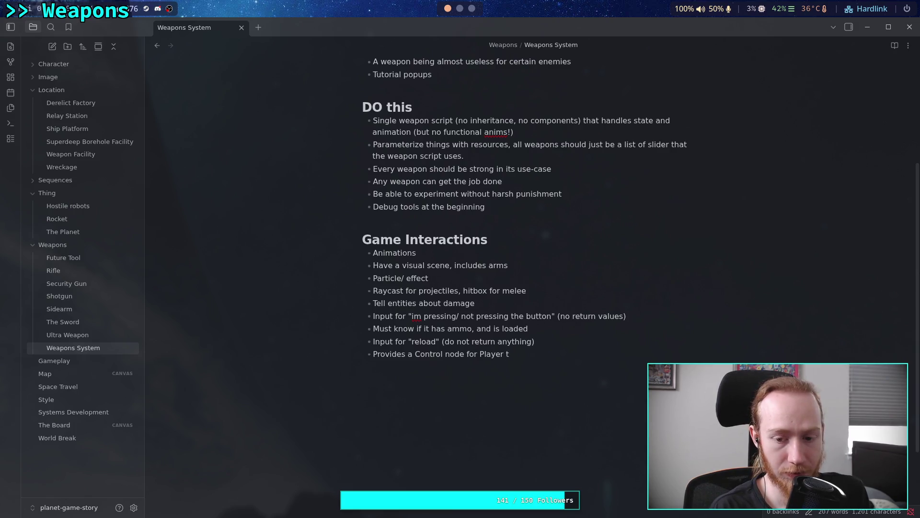
text(a)
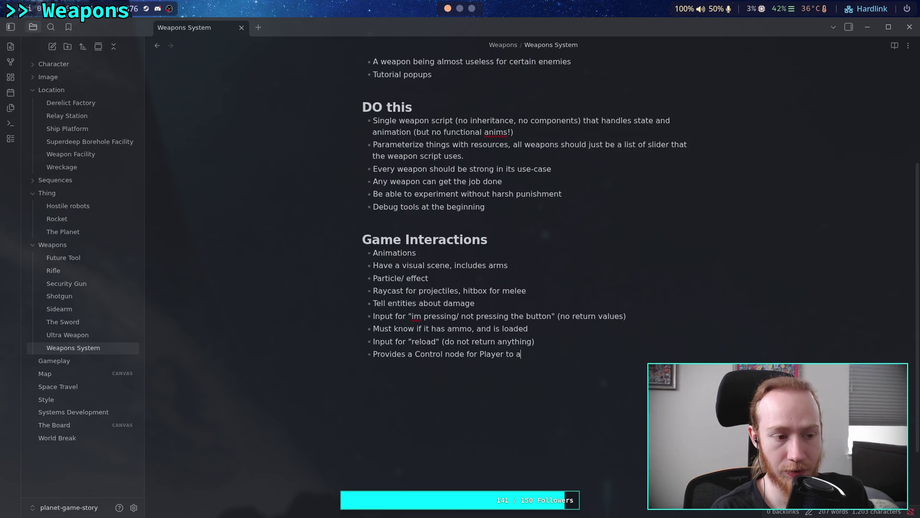
key(BackSpace)
text(put in their )
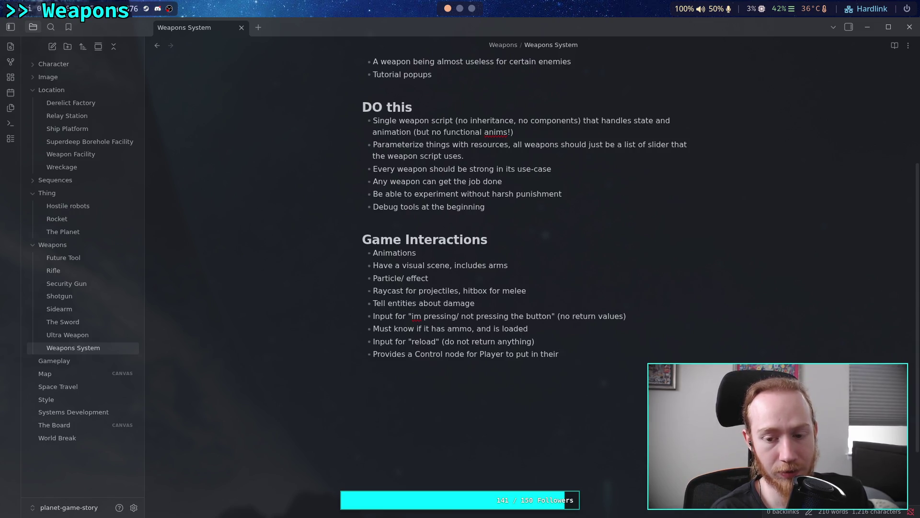
text(UI)
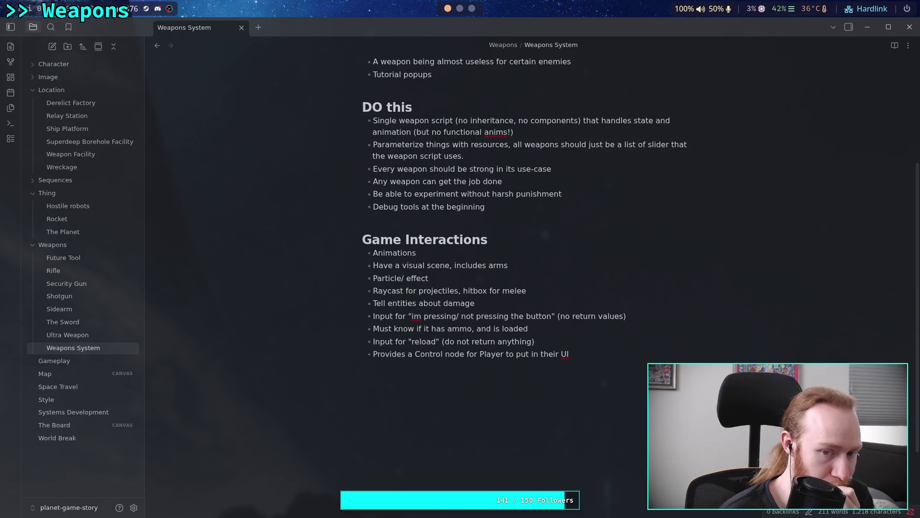
click(408, 275)
Step: Change 'Particle/ effect' to 'Particle/ light effect' and add a 'Sounds' bullet beneath it
text(light)
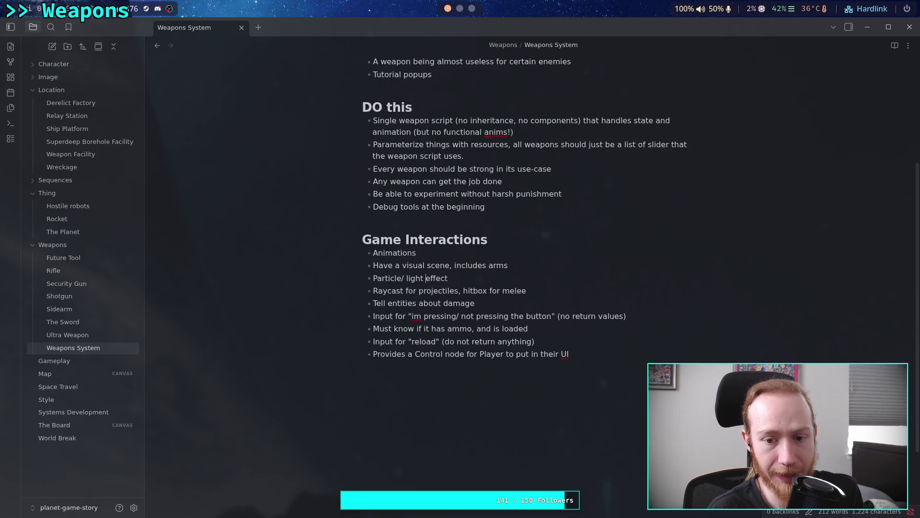
click(613, 354)
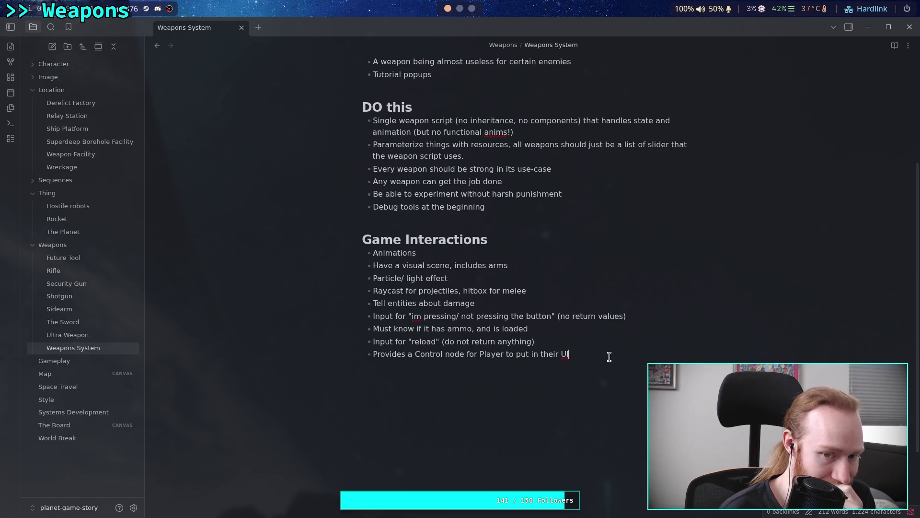
click(529, 279)
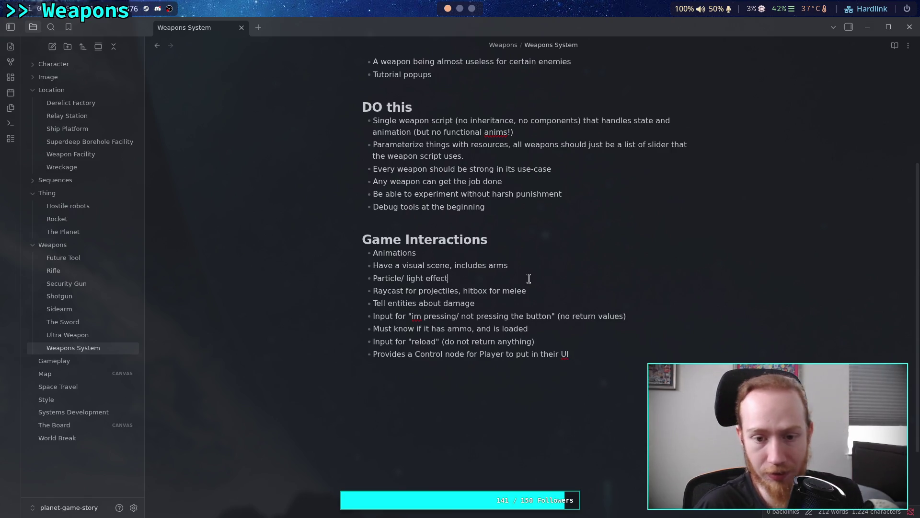
key(Return)
text(L)
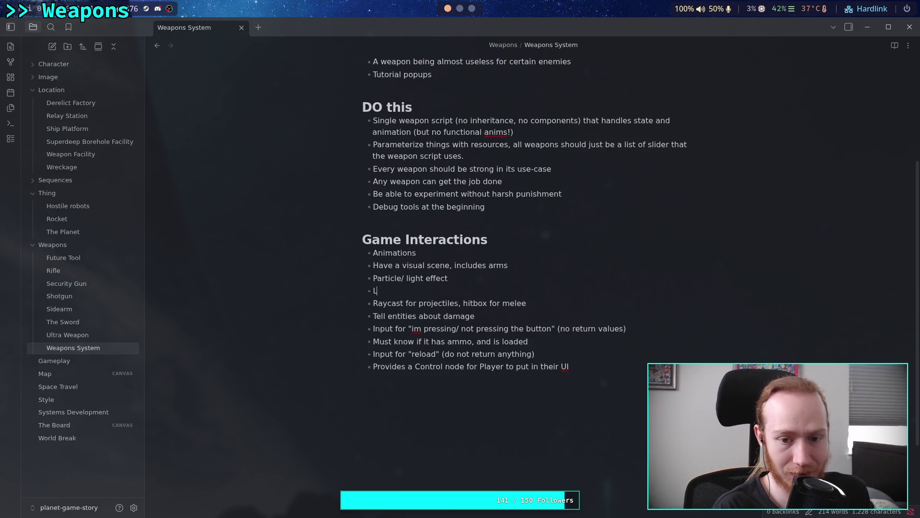
text(Sounds)
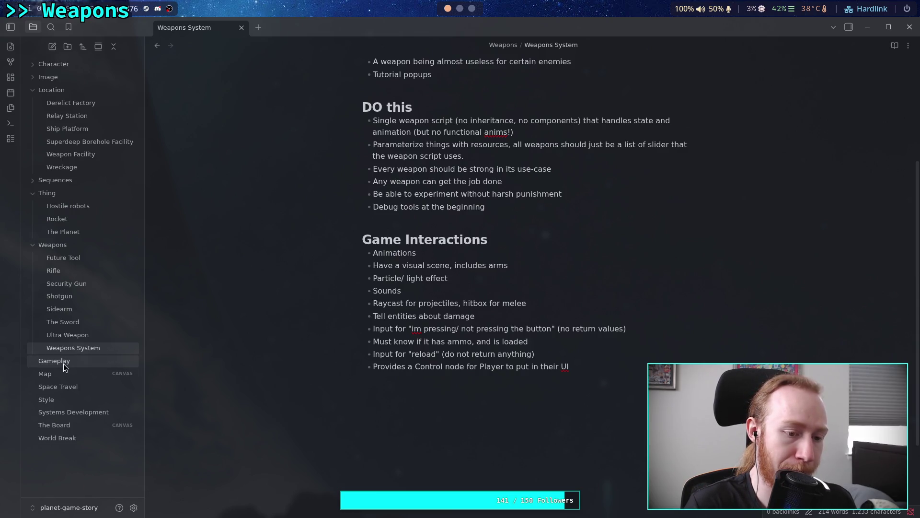
Step: Open the Gameplay note and make room below its last question
click(33, 362)
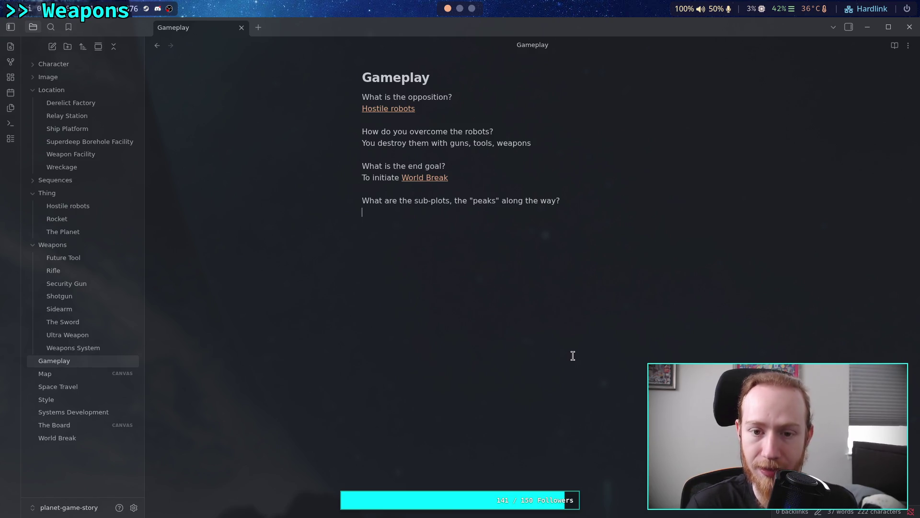
key(Return)
key(BackSpace)
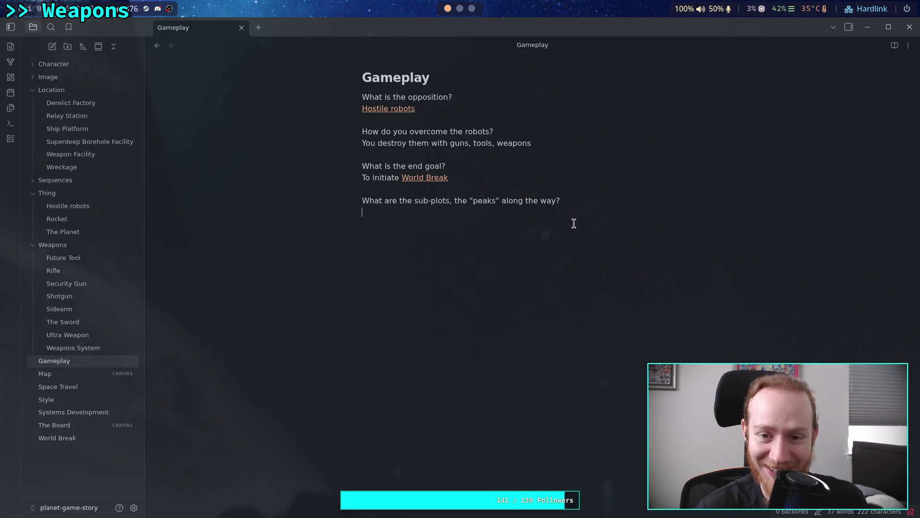
drag(523, 163, 491, 140)
Step: Answer the sub-plots question with 'Getting new weapons, stuff'
click(567, 208)
key(Return)
click(487, 215)
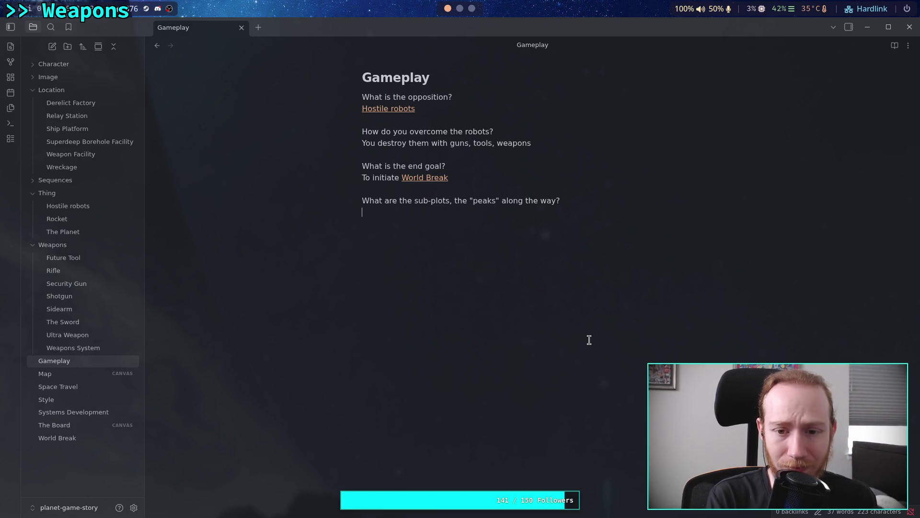
text(Getting new weapons)
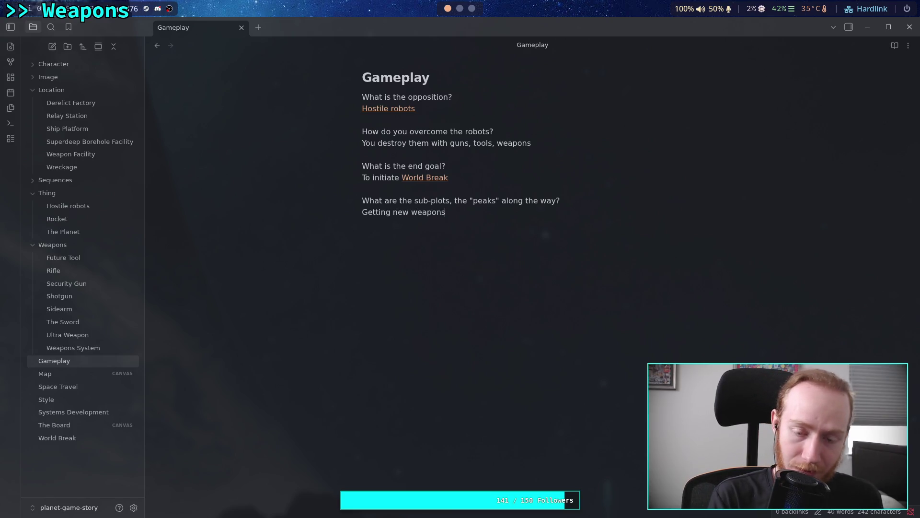
text(,)
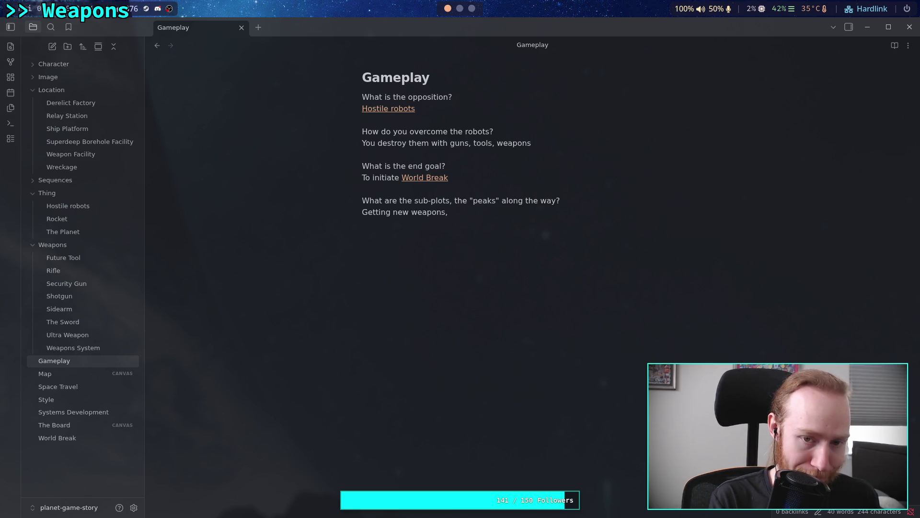
text( stuff)
key(Return)
key(Return)
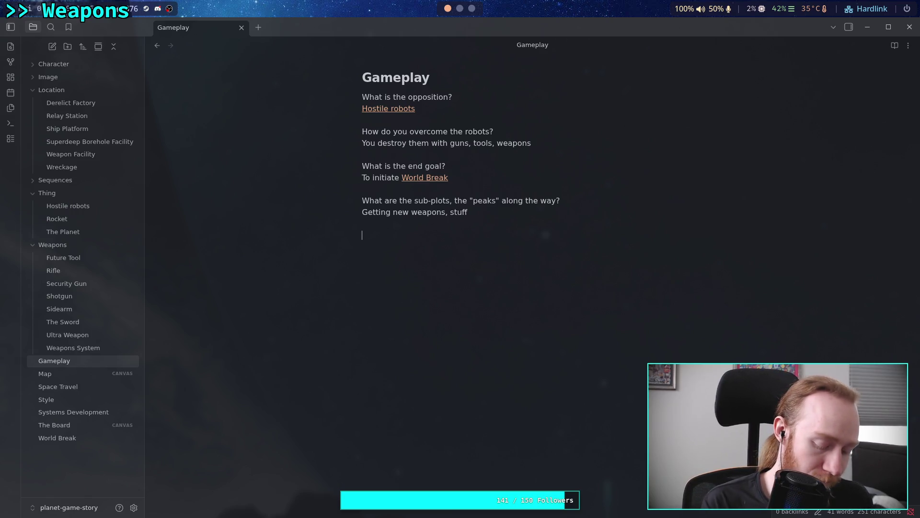
text(What)
key(BackSpace)
key(BackSpace)
key(BackSpace)
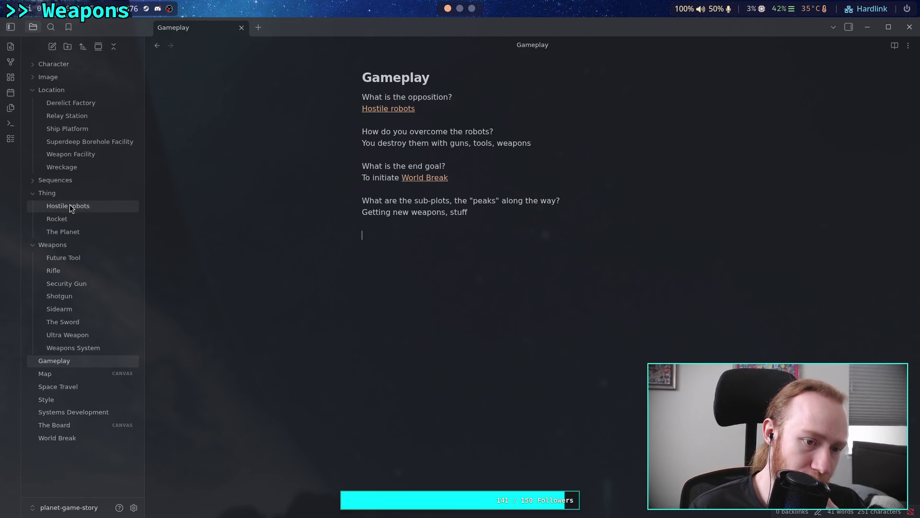
Step: Open the Hostile robots note and start a '# Behavior' heading at its end
click(70, 206)
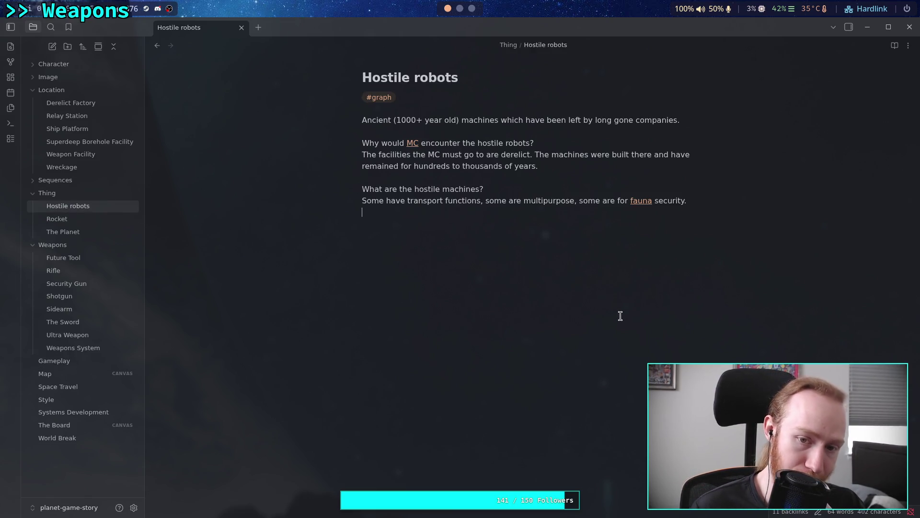
click(637, 376)
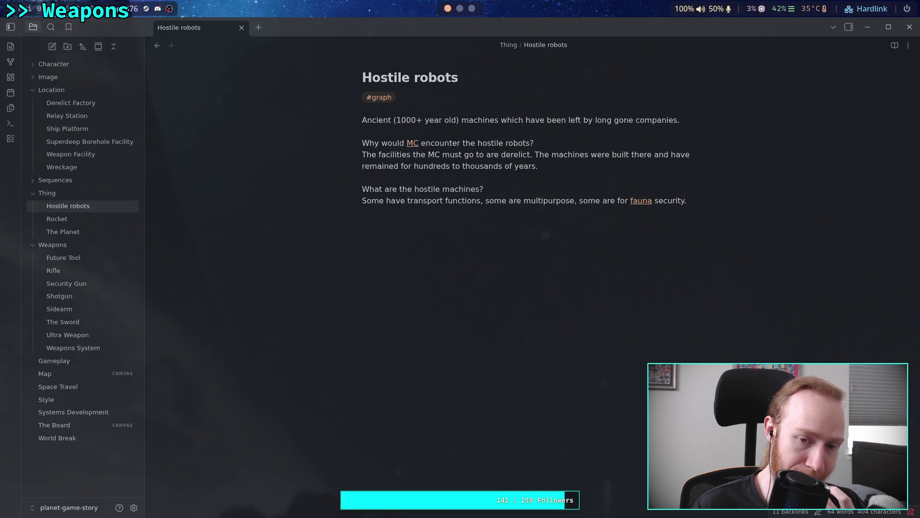
text(#)
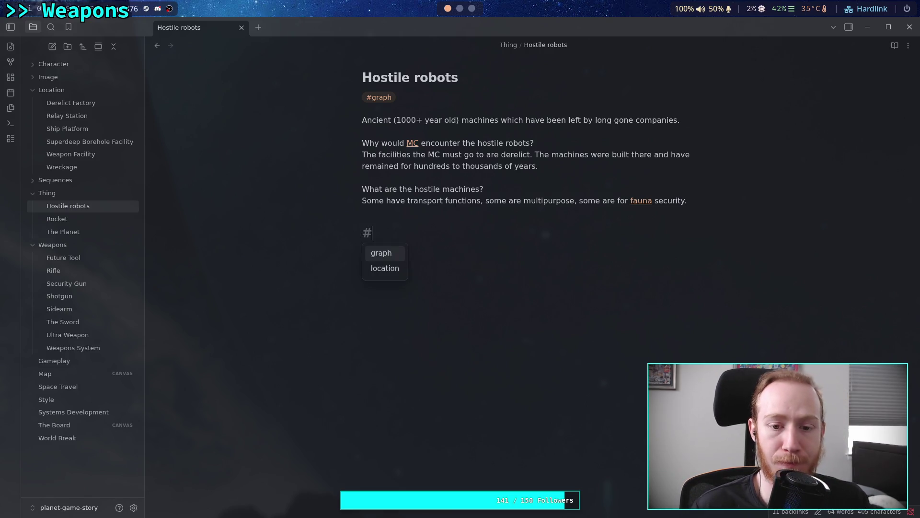
text( AI)
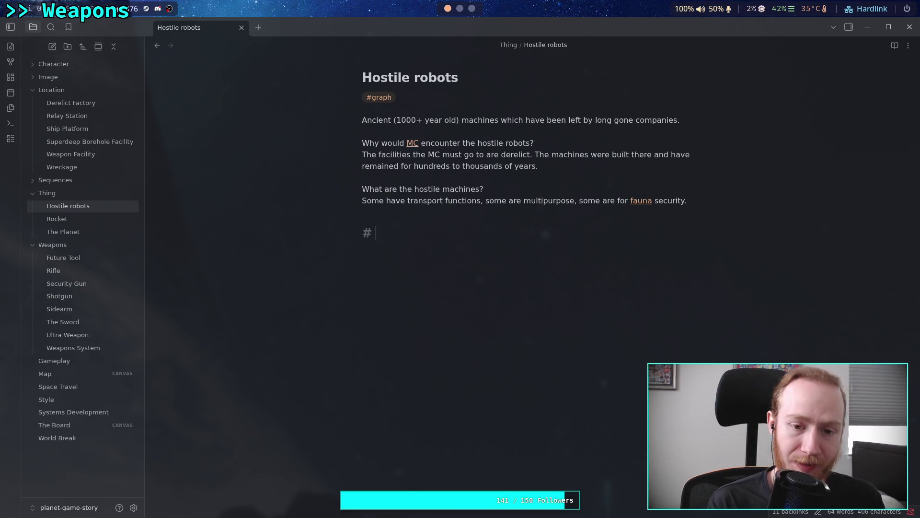
key(BackSpace)
key(BackSpace)
text(Behavio)
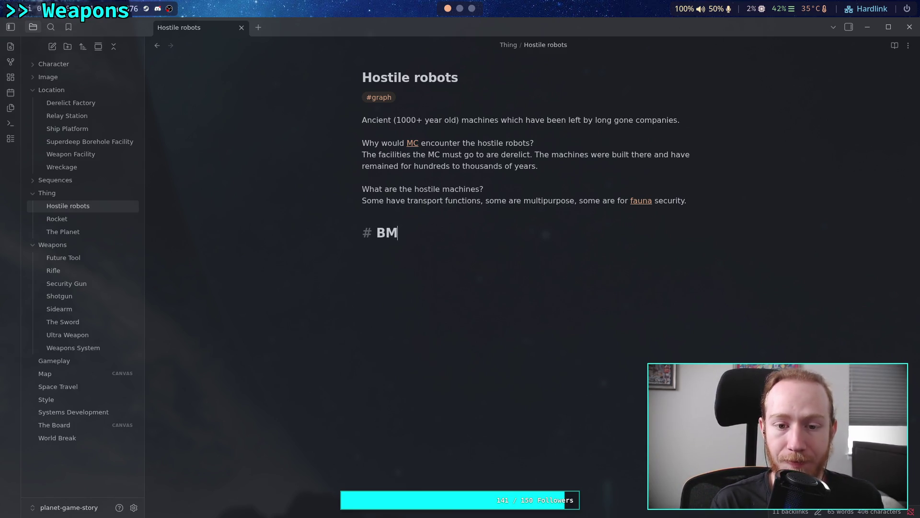
text(r)
key(Return)
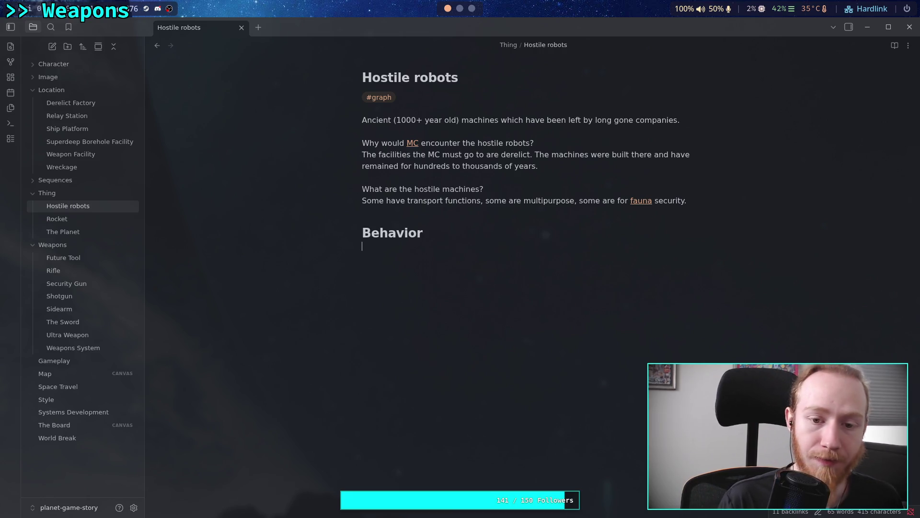
Step: Complete the heading as 'Behavior Systems' and add a '## DO NOT' subheading below it
click(424, 232)
text(Systetm)
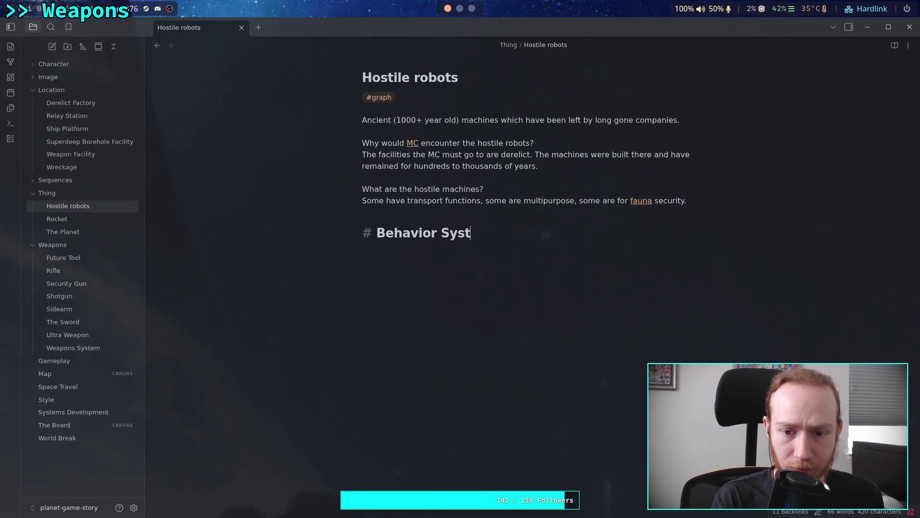
key(BackSpace)
key(BackSpace)
text(ms)
key(Return)
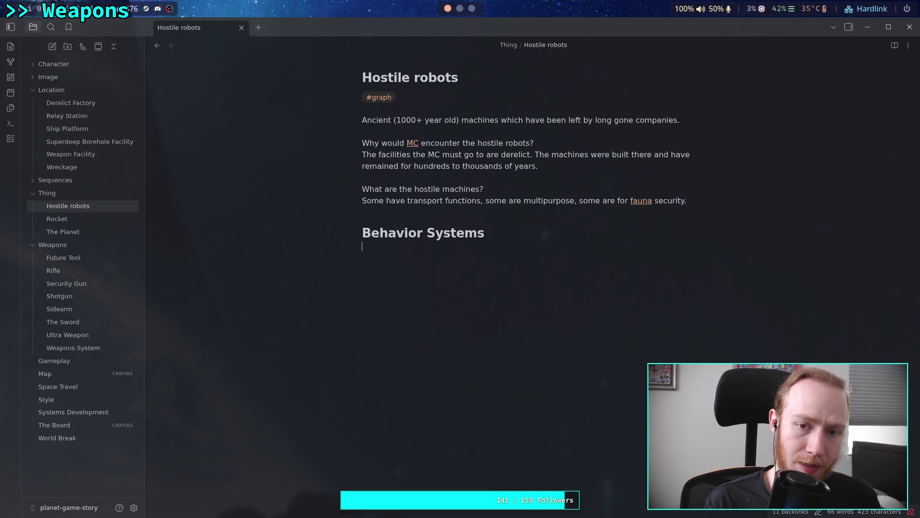
key(Return)
text(##)
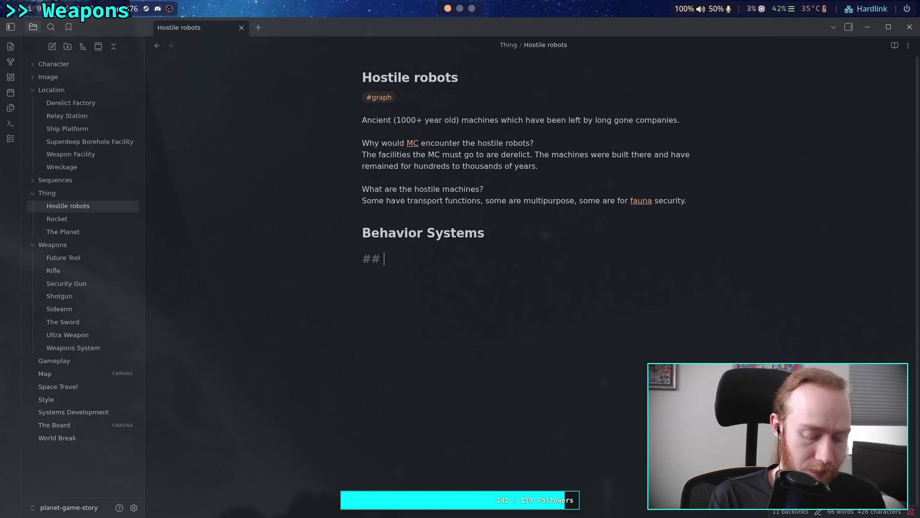
text(DO NOT)
key(Return)
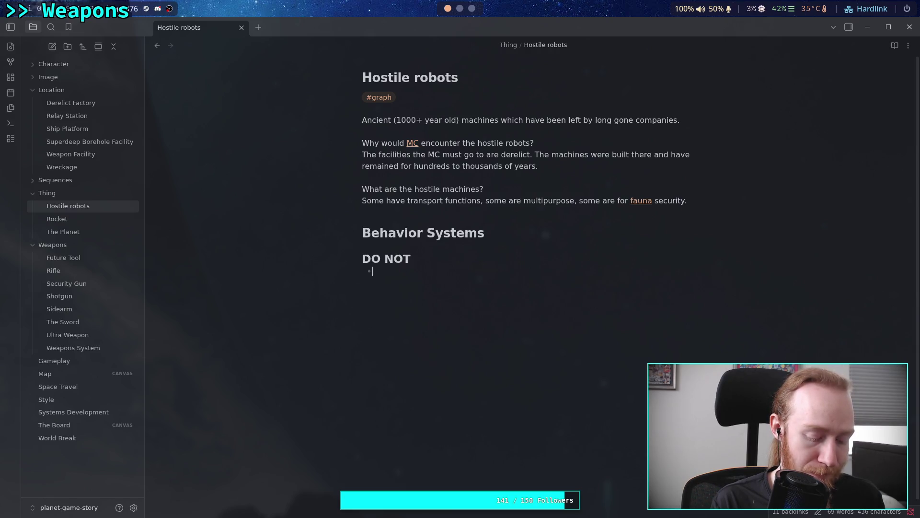
Step: Add the bullet 'Group behavior, no decision making based on other's decisions' under DO NOT
text(Gr)
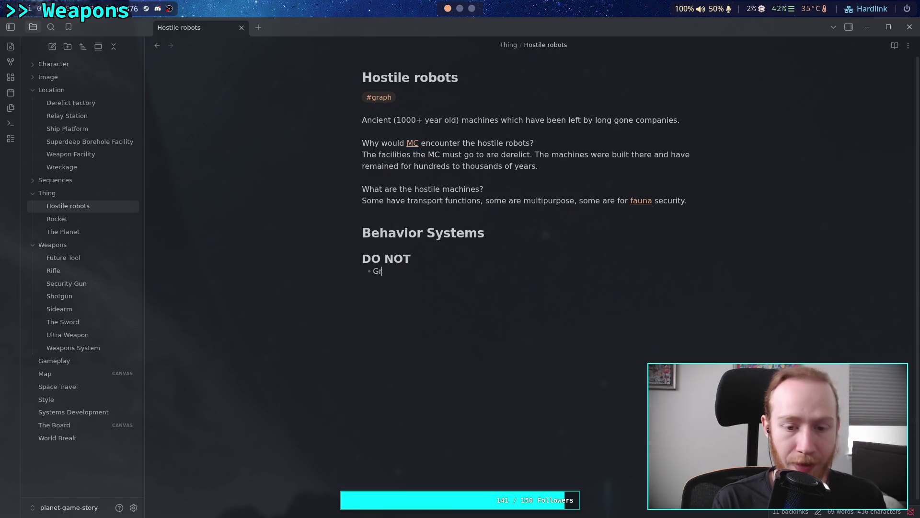
text(oup behavior)
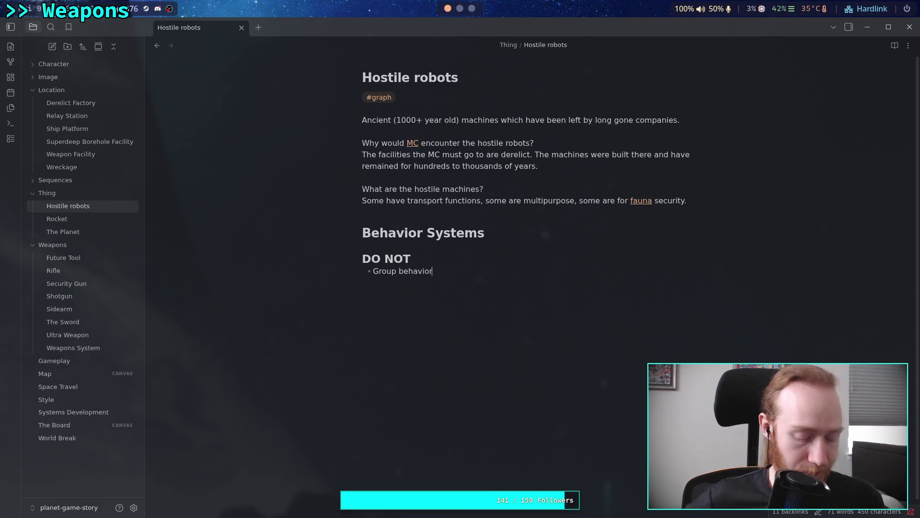
text(no decision making based on eth)
key(BackSpace)
key(BackSpace)
key(BackSpace)
text(other's decisions)
Step: Start a '## What I want to have' heading below the DO NOT list
key(Return)
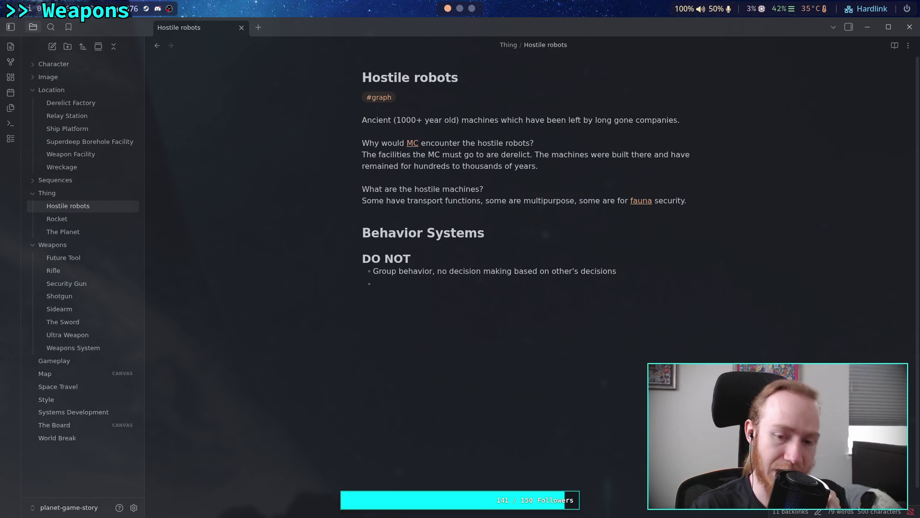
key(Return)
text(## What I want to)
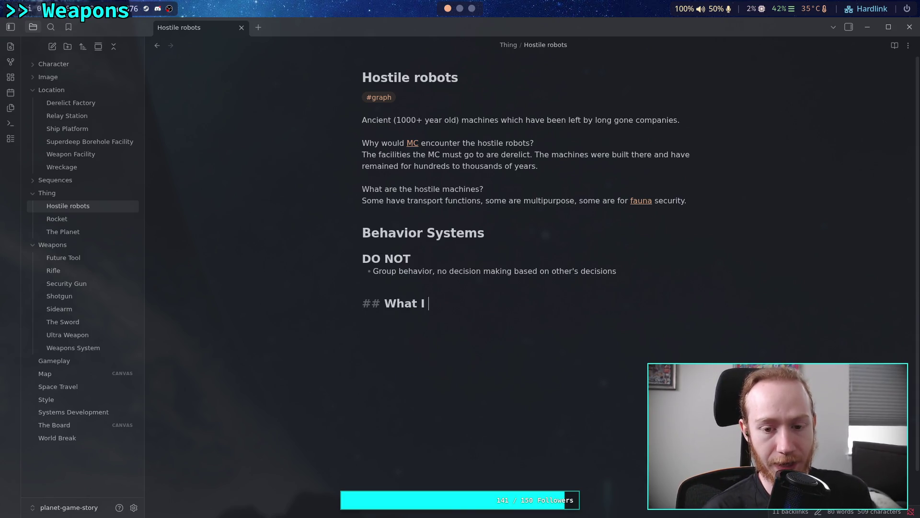
text( have)
Step: Add the bullet 'At least one enemy variant for each weapon, that is an enemy made for each weapon'
key(Return)
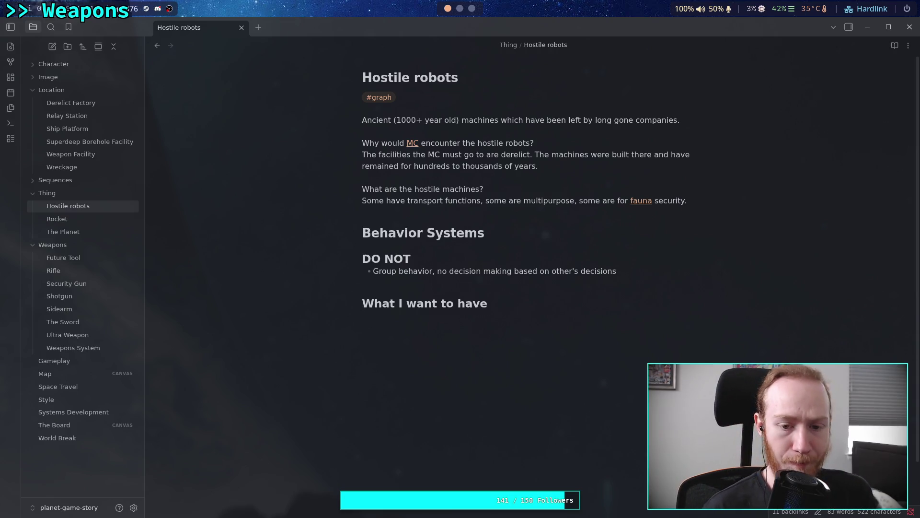
text(- )
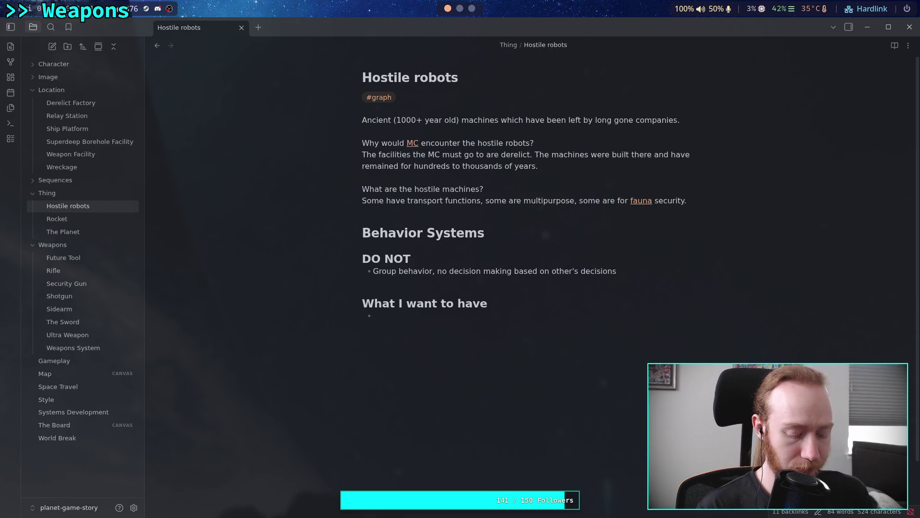
text(At)
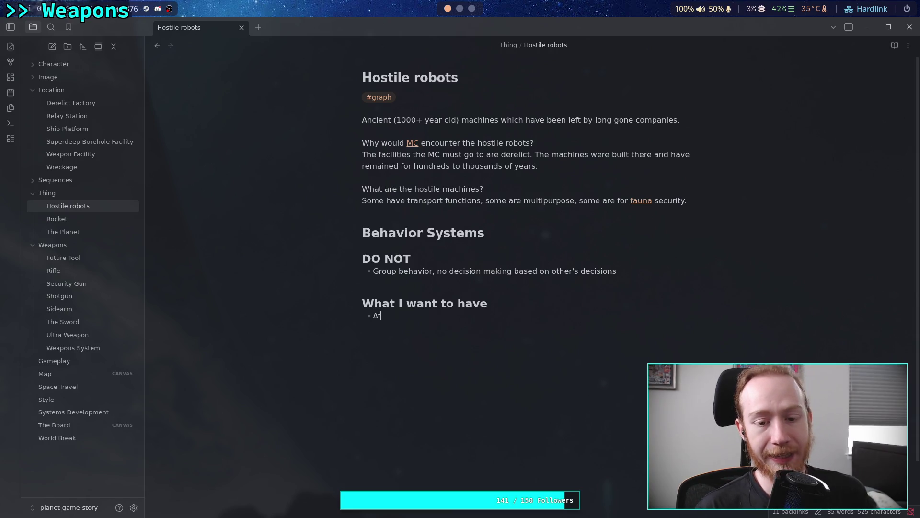
text( least one )
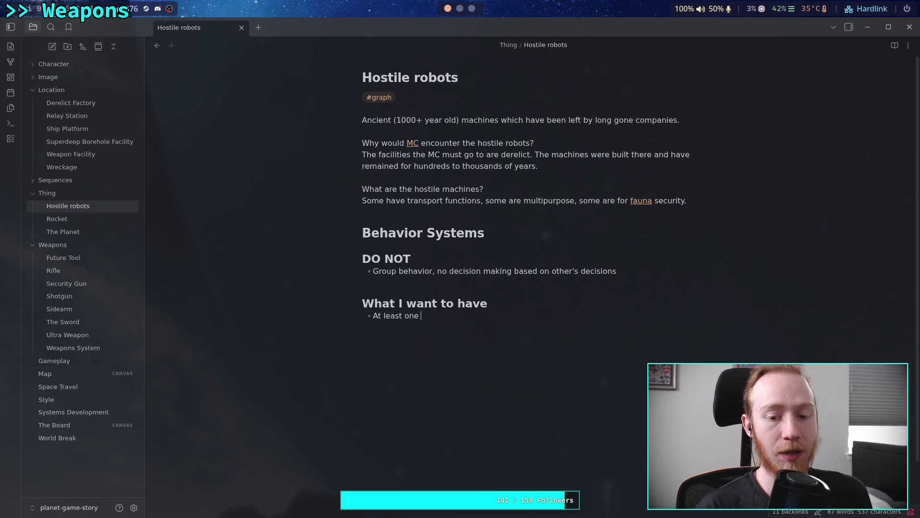
text(enemy )
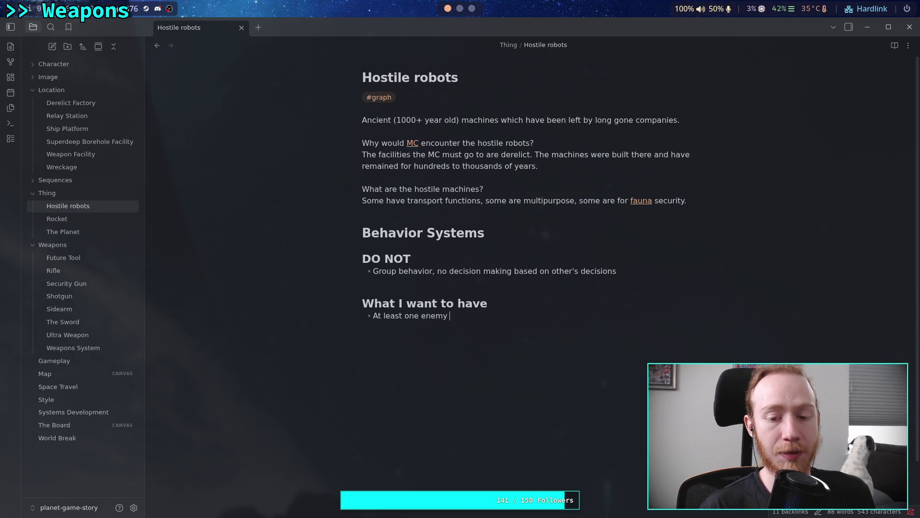
text(variant )
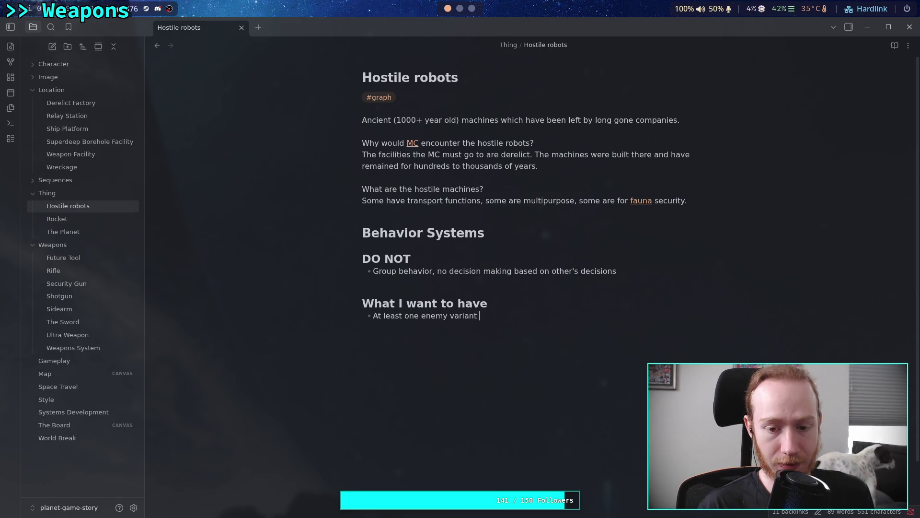
text(for)
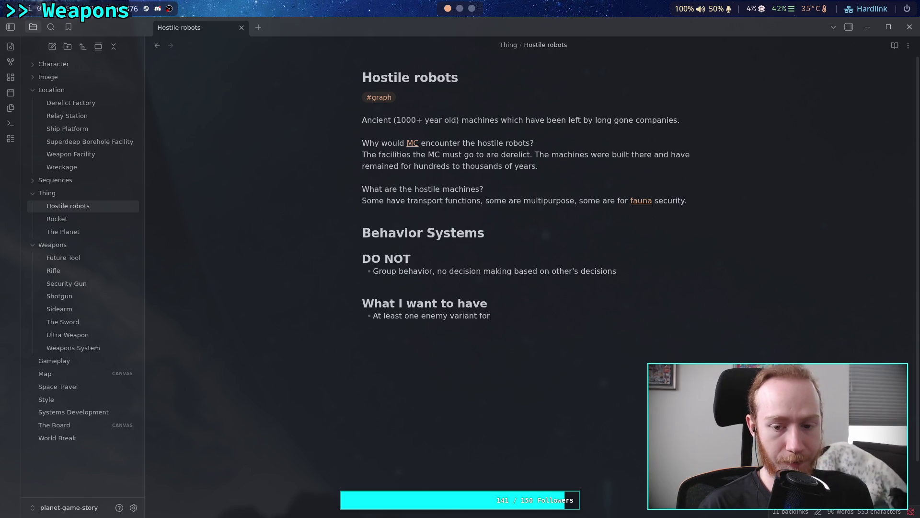
text( each weapon)
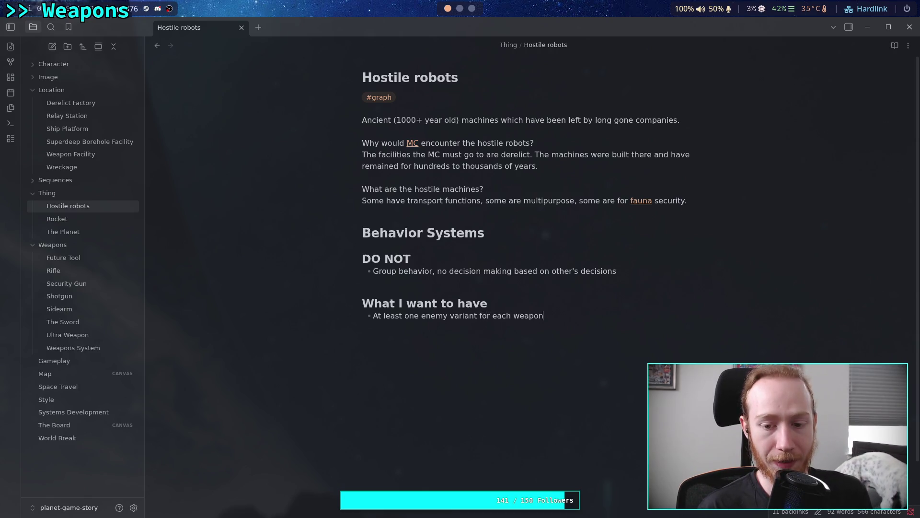
text(, that is )
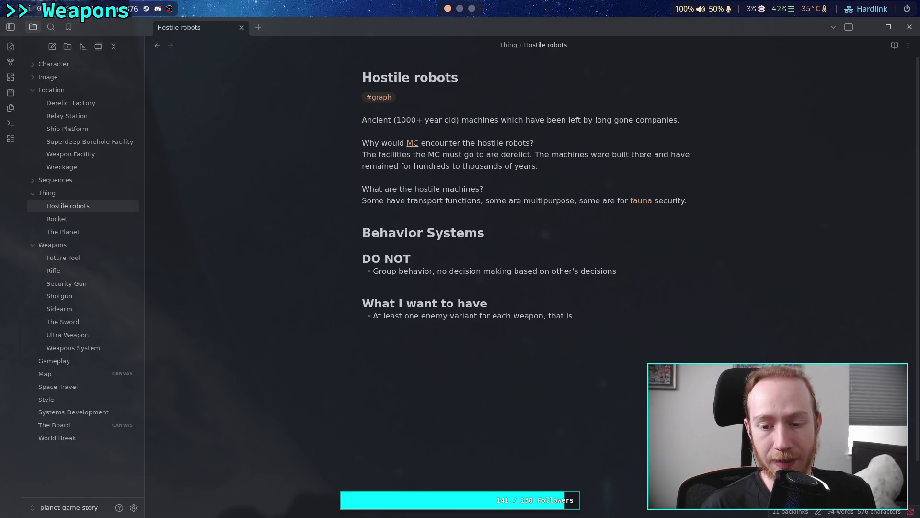
text(an enemy)
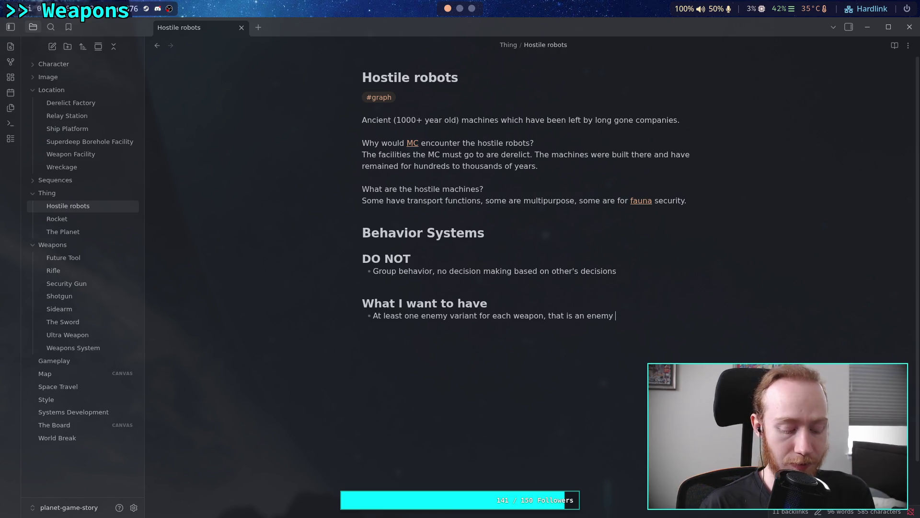
text(p)
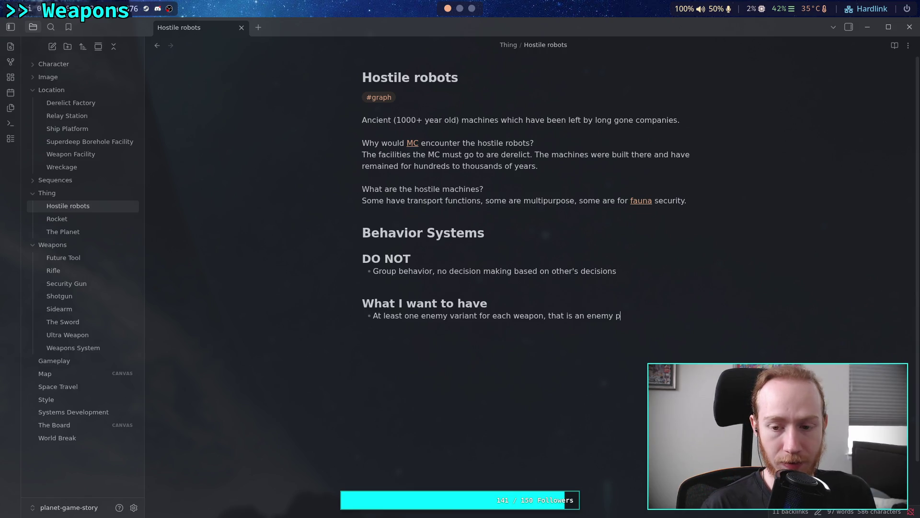
key(BackSpace)
text(made for )
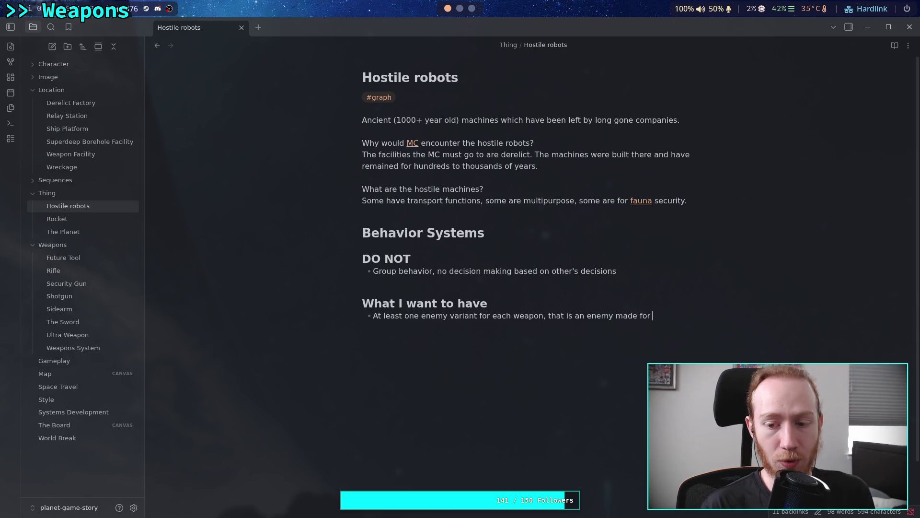
text(a)
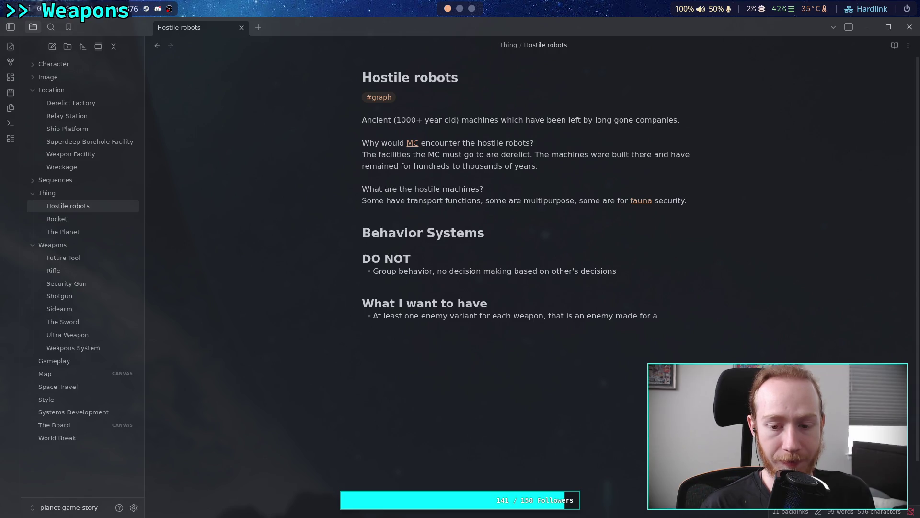
key(BackSpace)
text(each weapon)
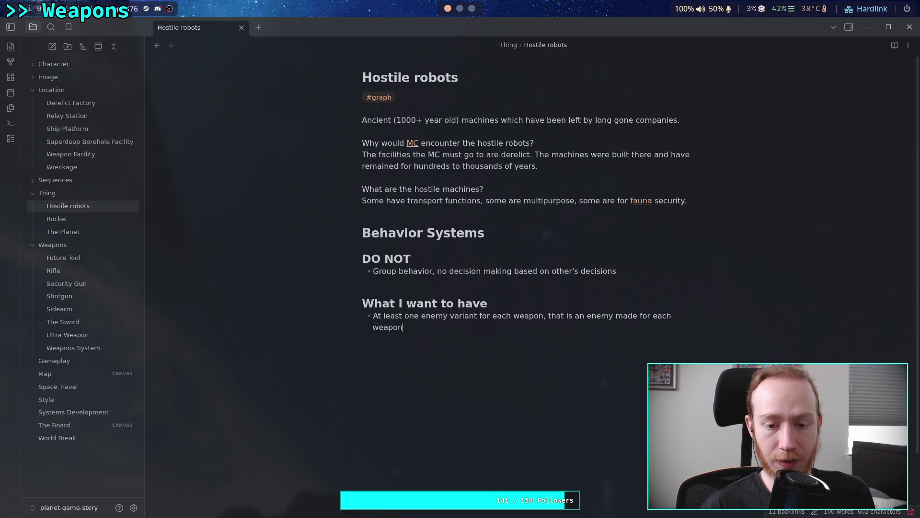
drag(403, 327, 373, 316)
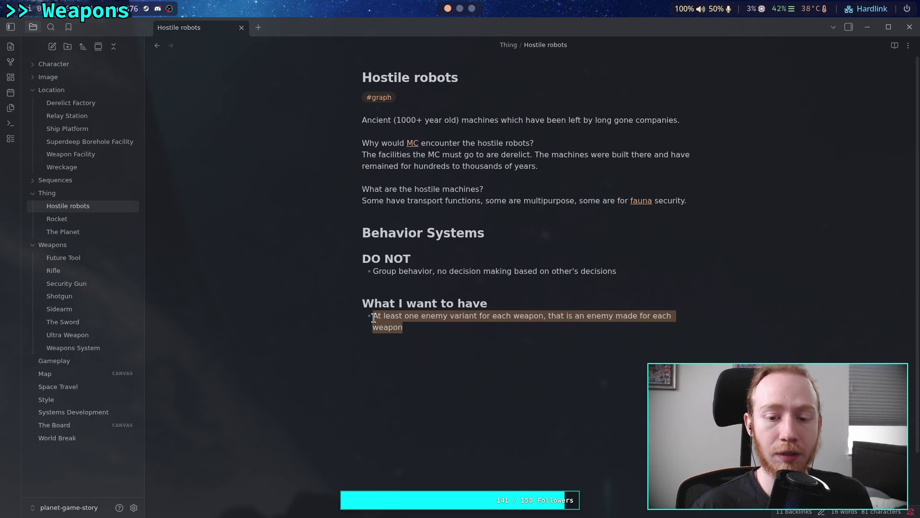
Step: Replace the selected bullet with 'An enemy made to be shot by certain weapons', no final period
text(An enemy )
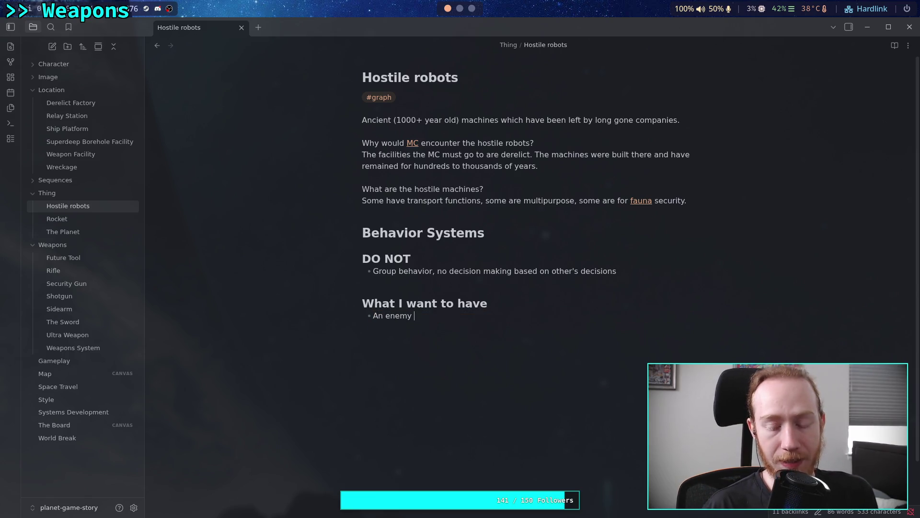
text(made to be shot by )
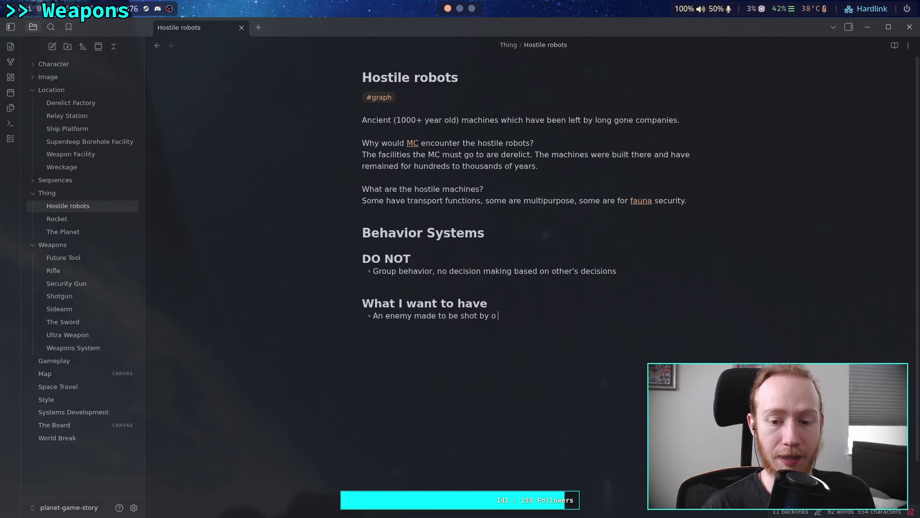
text(co)
key(BackSpace)
text(ertain weapons)
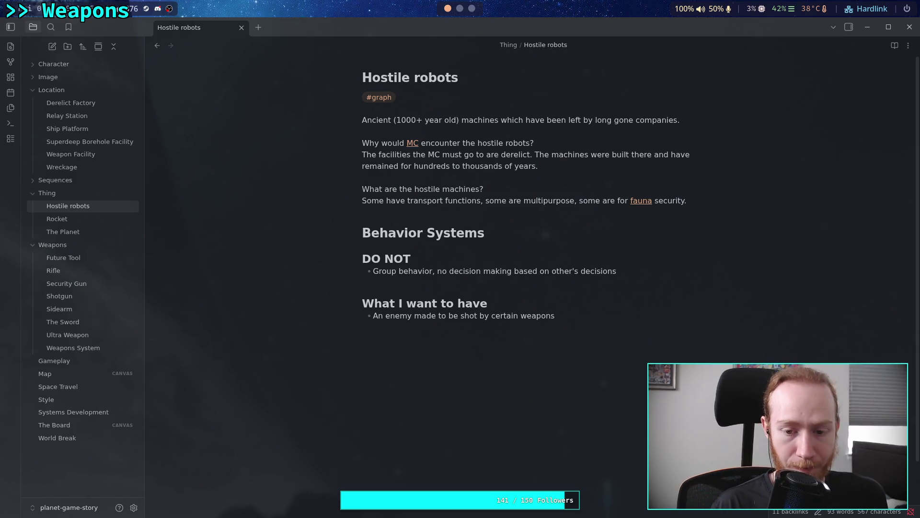
text(.)
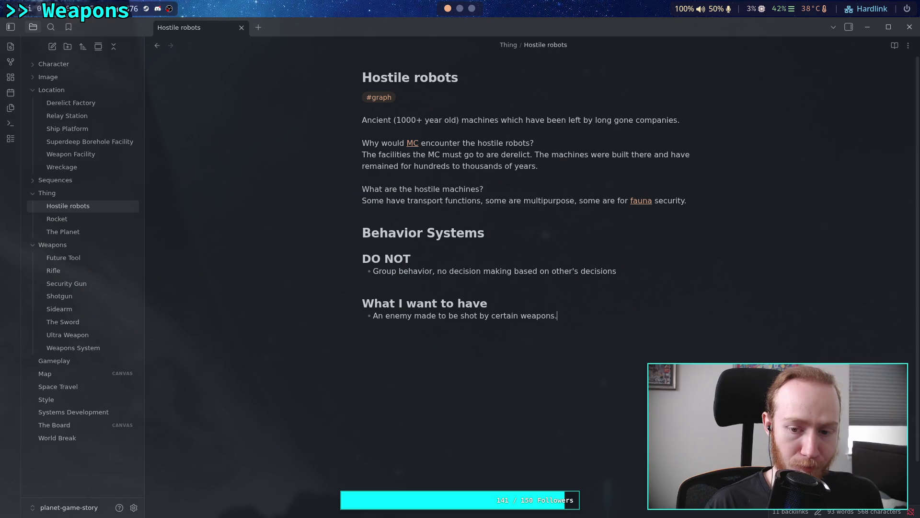
key(BackSpace)
key(BackSpace)
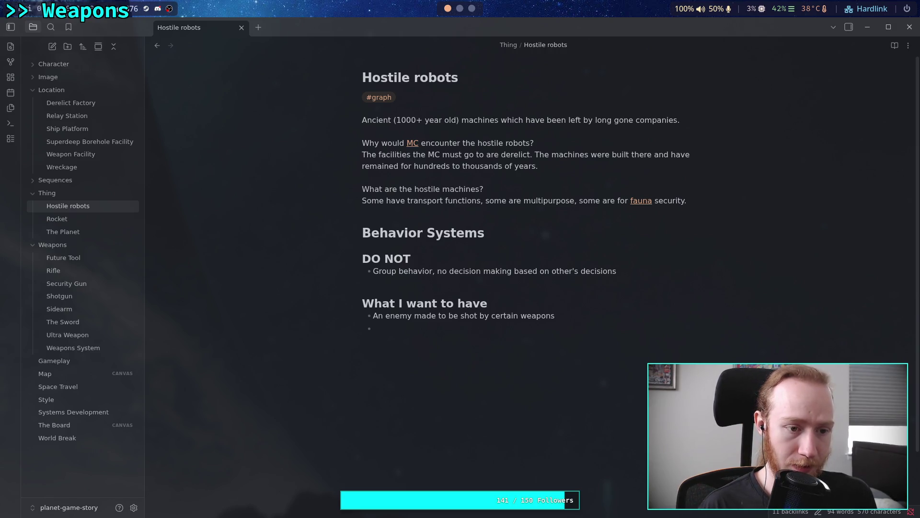
Step: Write the Shotgun bullet: good for crowd control, stunning fast enemies and downing groups of weak enemies
text(Shot)
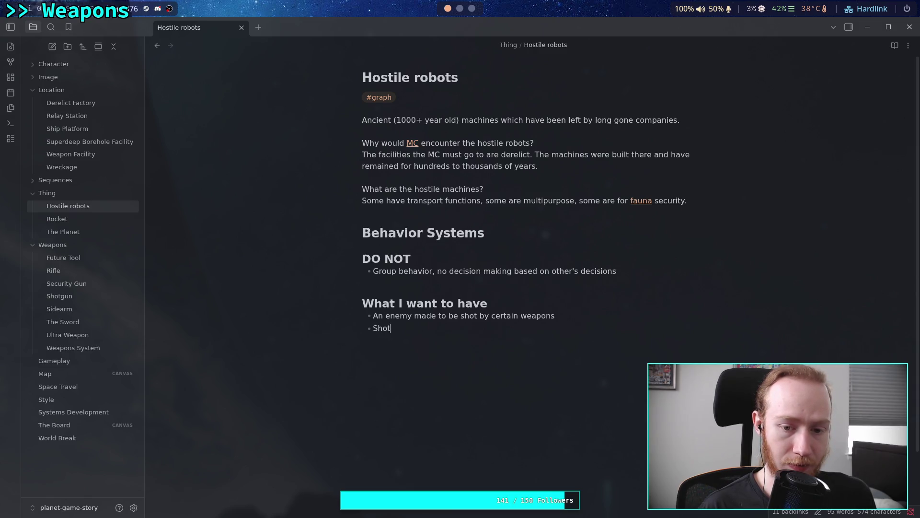
text(gunis fo)
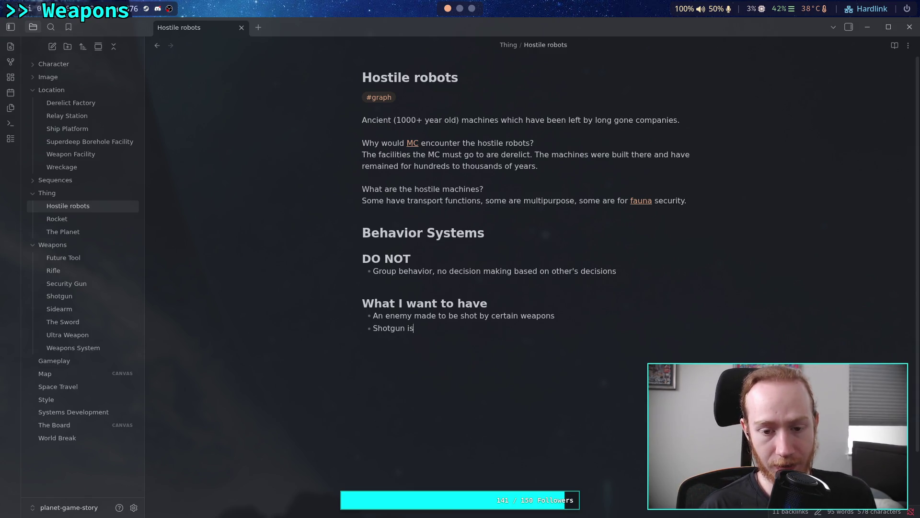
text(cro)
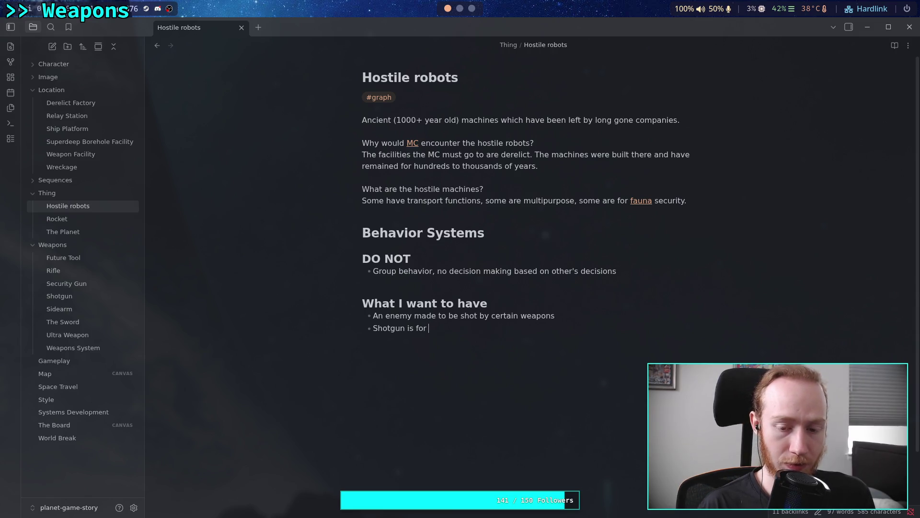
text(wd con)
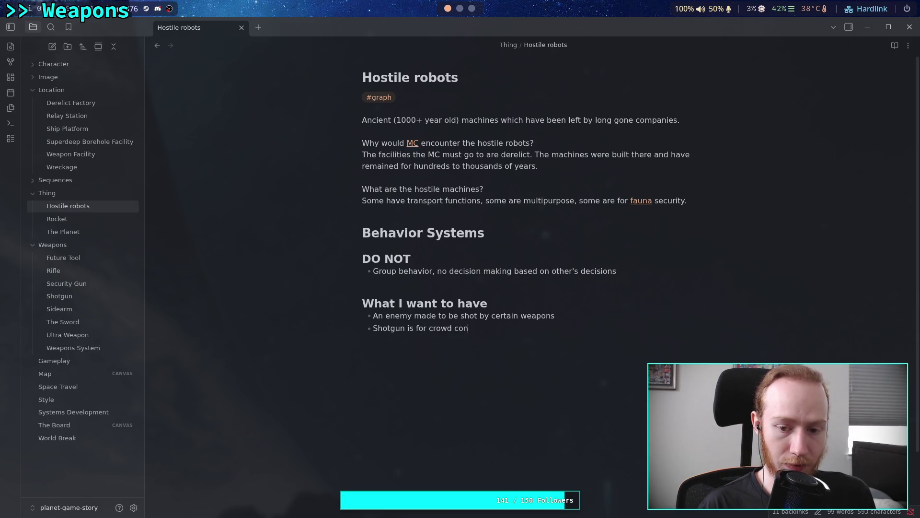
text(trol, can )
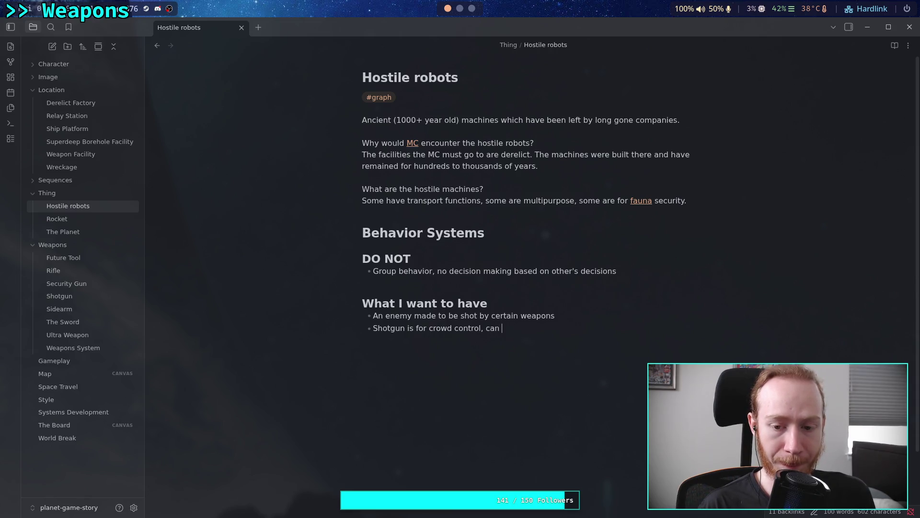
text(stun)
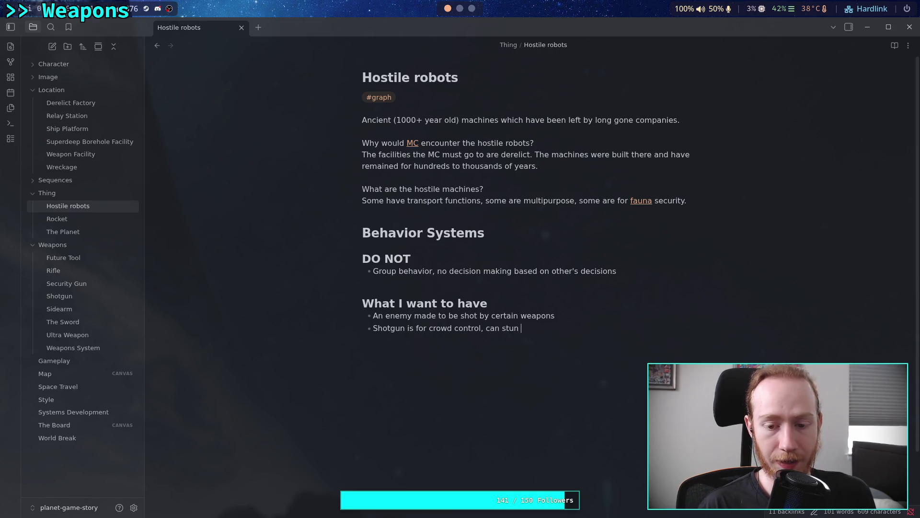
text(fast )
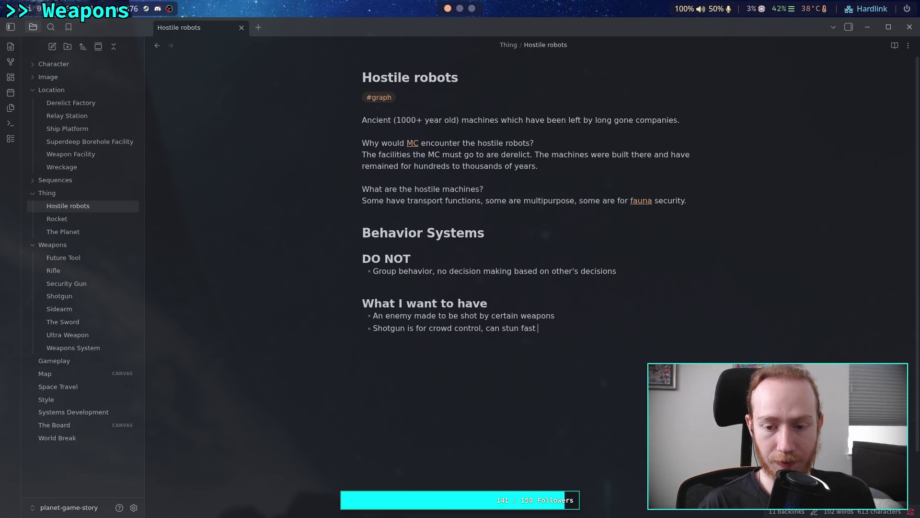
text(enemies )
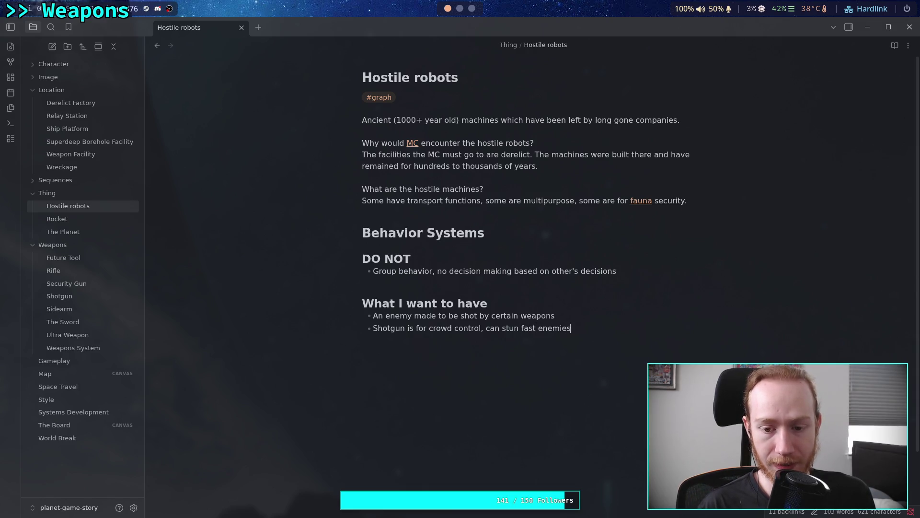
text(and take)
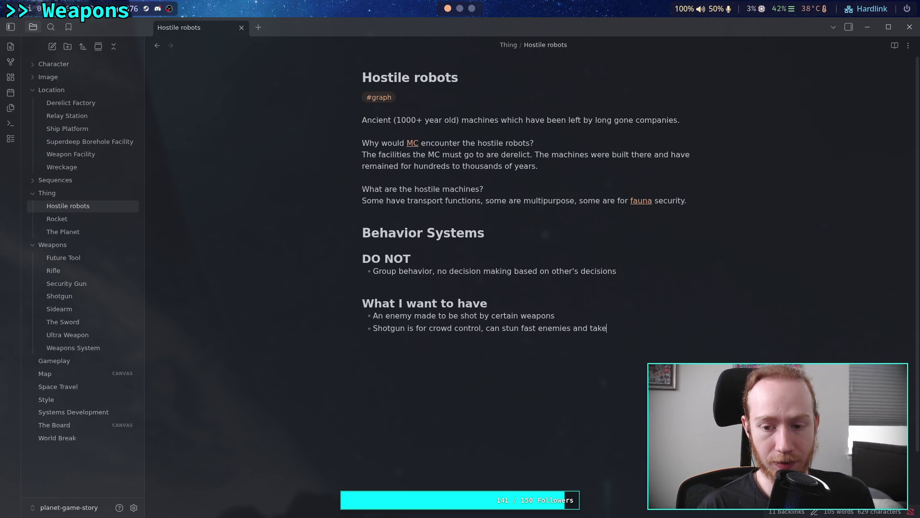
text( down)
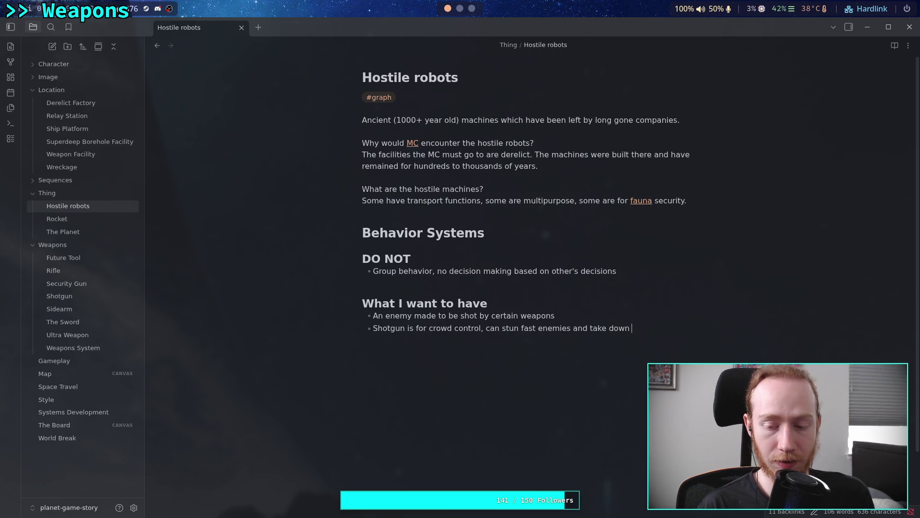
text(groups of wean)
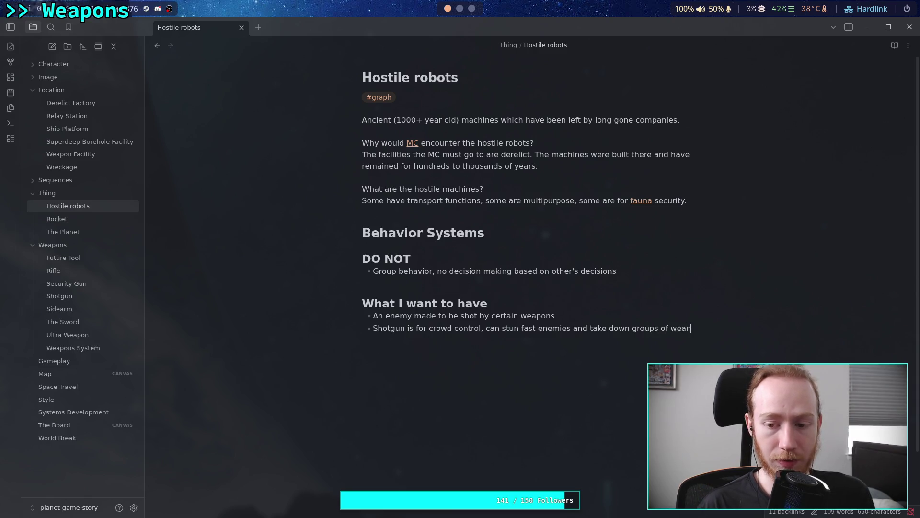
key(BackSpace)
text(k enemies.)
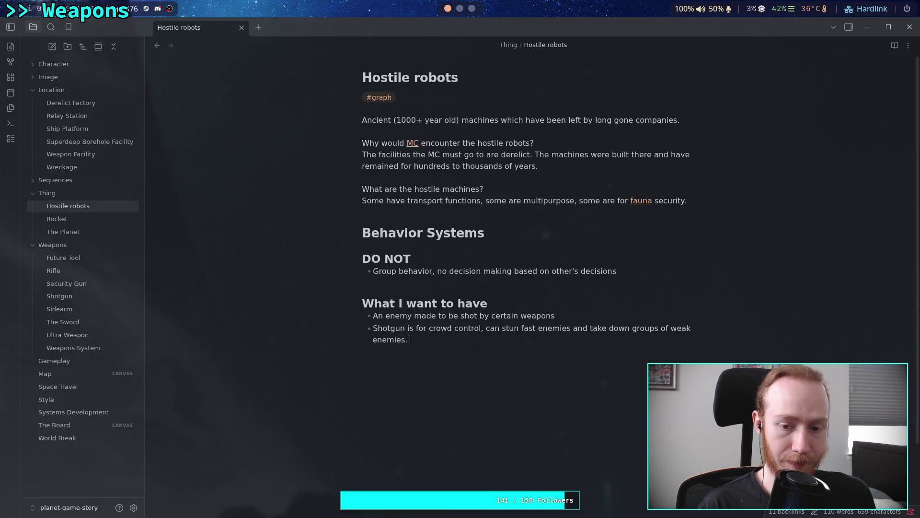
text(Shotgun)
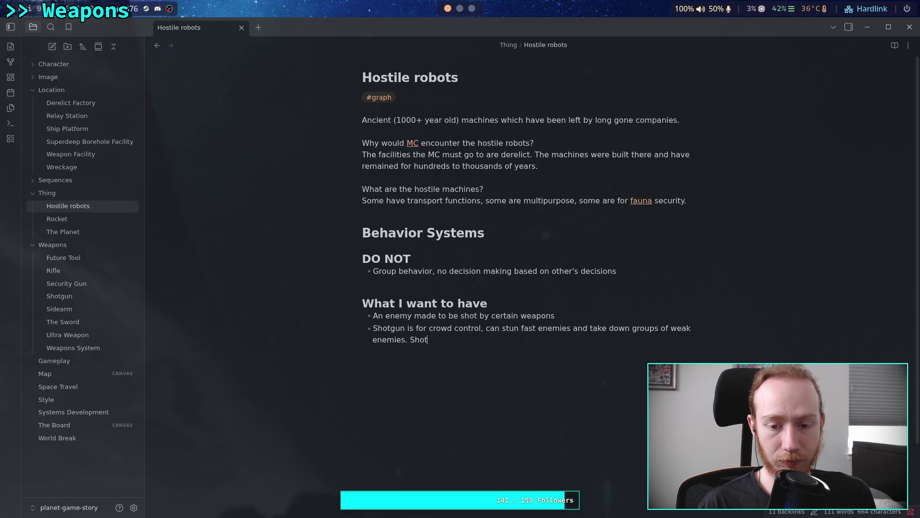
key(BackSpace)
key(BackSpace)
key(BackSpace)
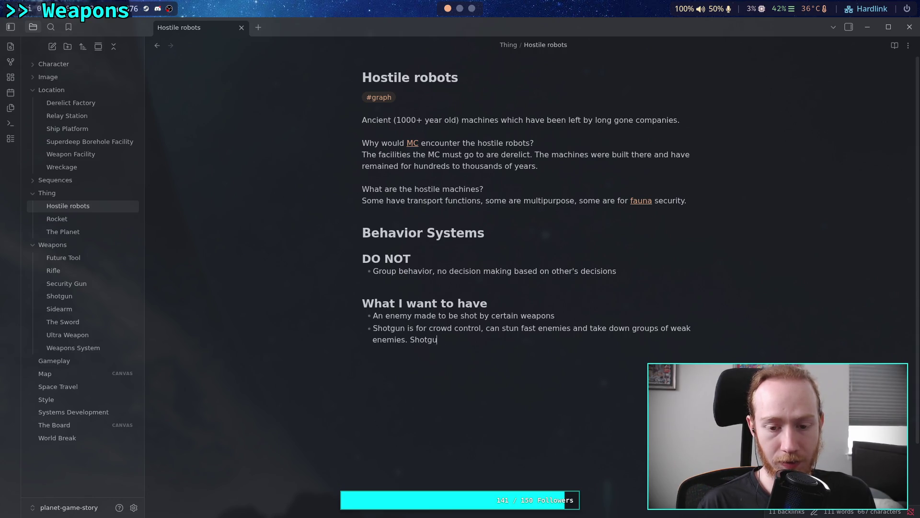
text(Bullets)
text( can )
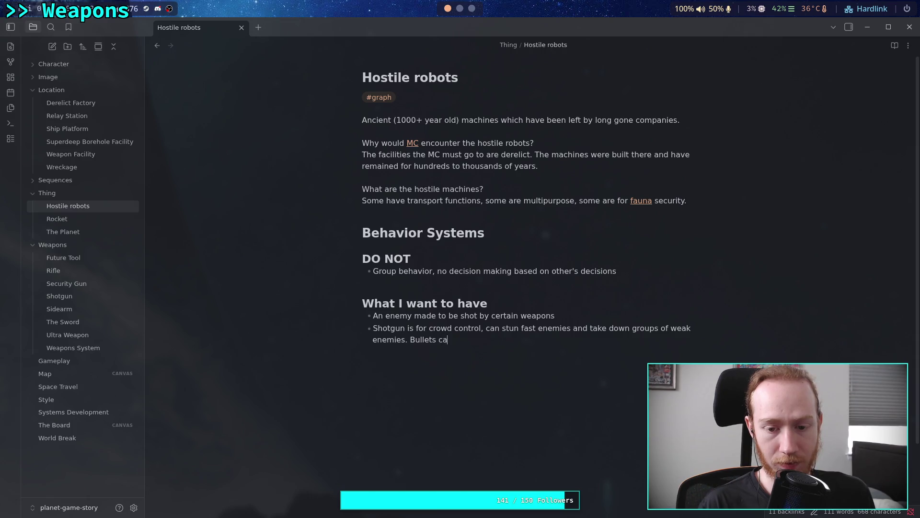
text(penetrate)
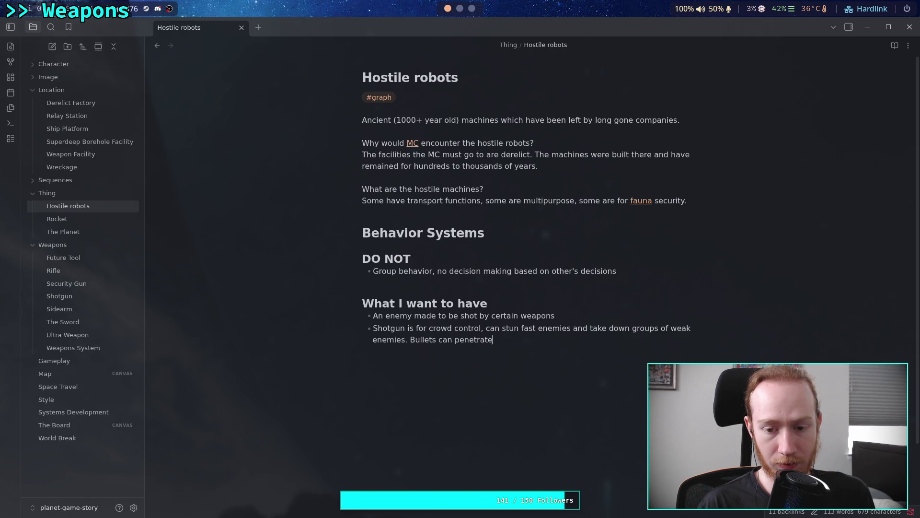
text( and deal damage to)
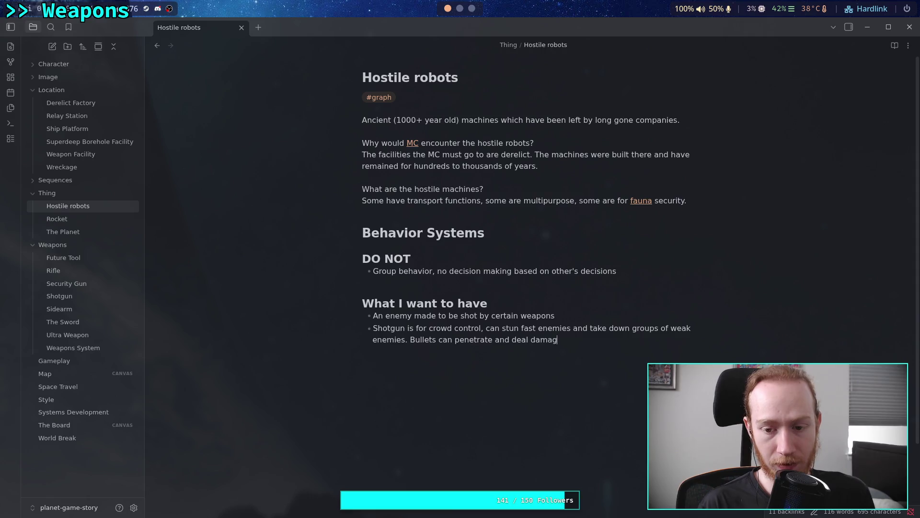
key(BackSpace)
key(BackSpace)
key(BackSpace)
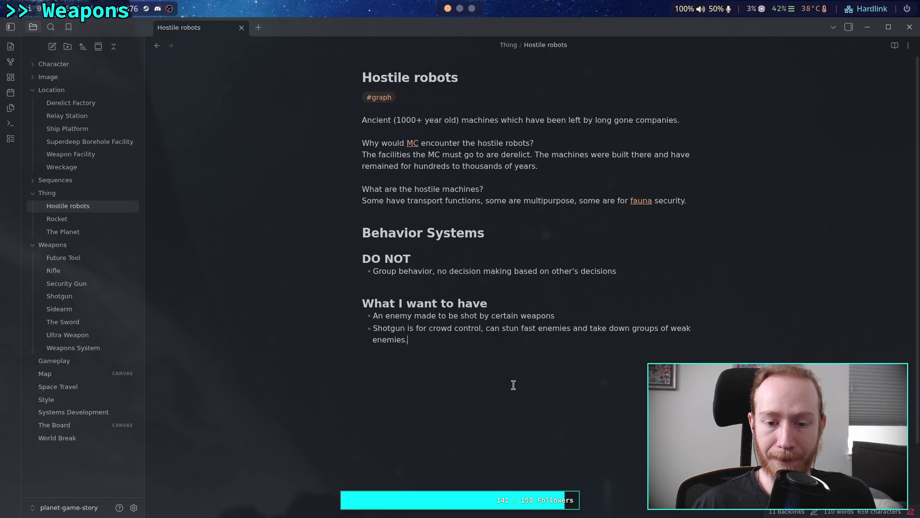
Step: Insert a new empty bullet above the first bullet of the list
click(593, 318)
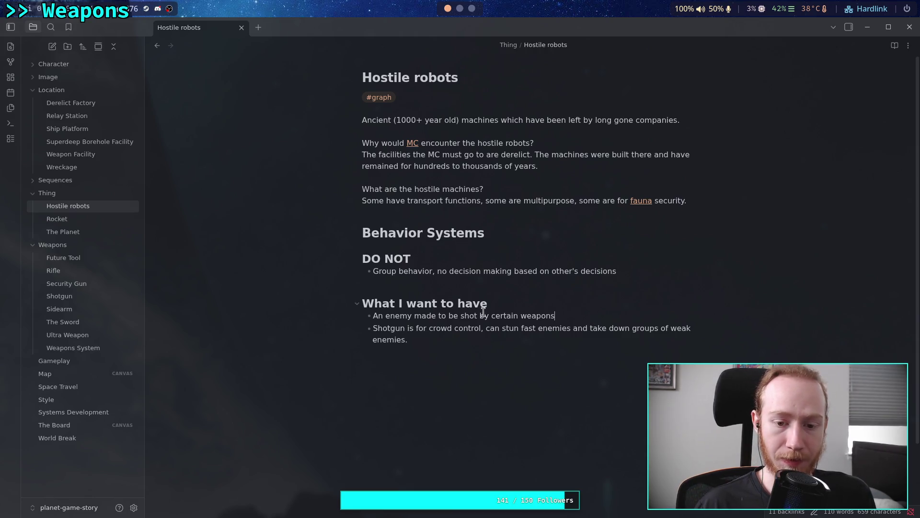
click(372, 315)
key(Return)
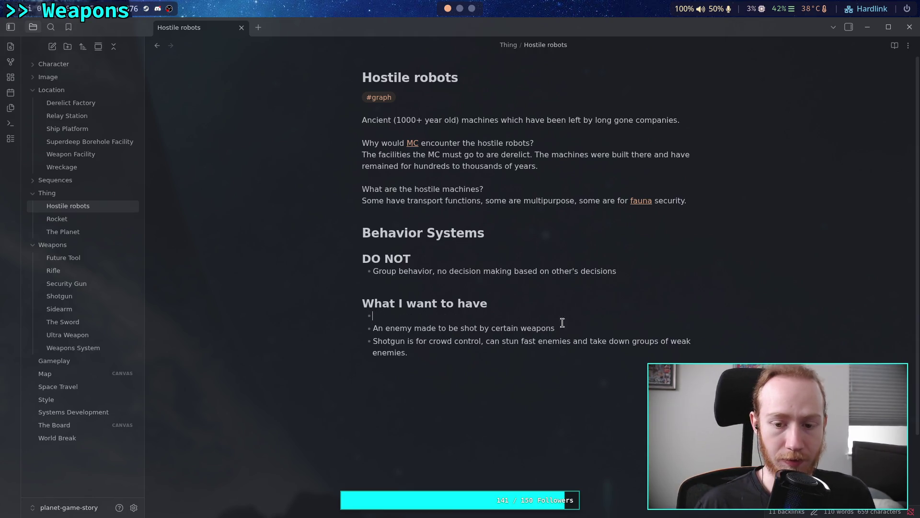
Step: Remove the accidental empty bullet and start a new bullet below the Shotgun line
key(Up)
key(BackSpace)
key(BackSpace)
click(565, 339)
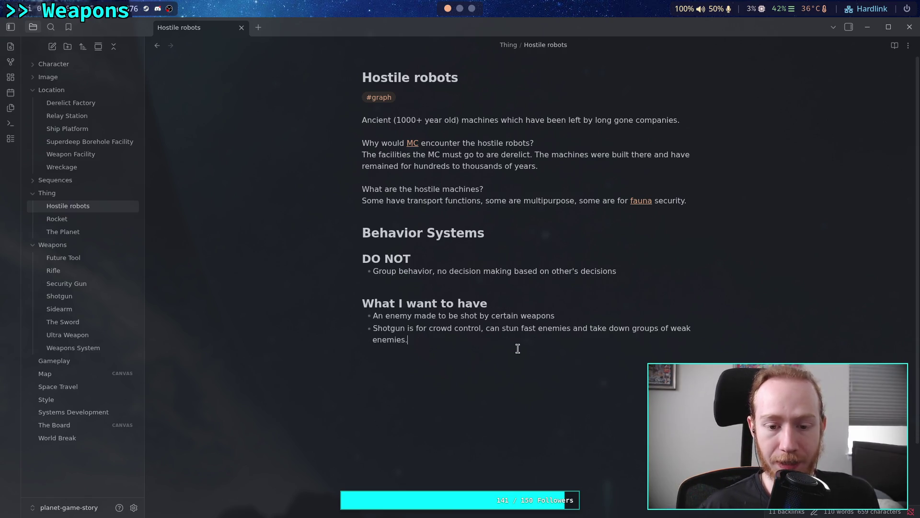
key(Return)
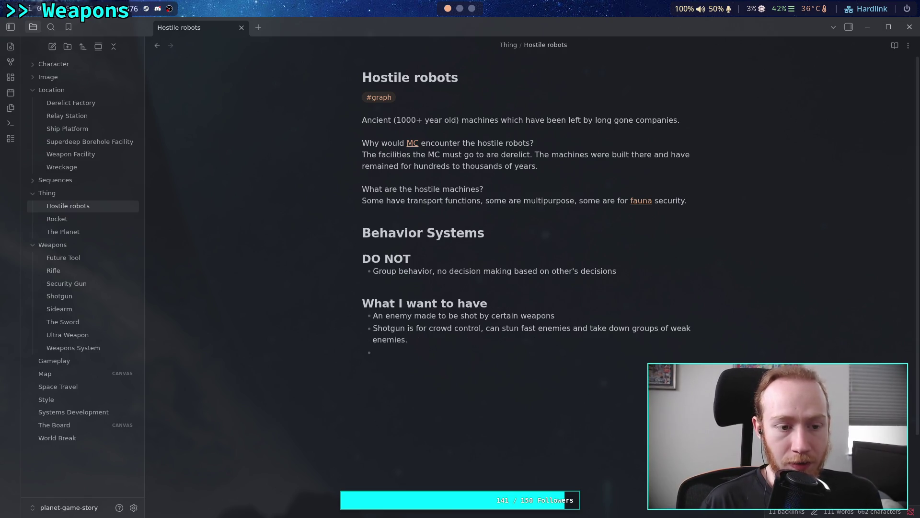
Step: Write 'Rifle is good for any enemy, but only the best for a few', then begin a Sidearm bullet
text(Rifle is )
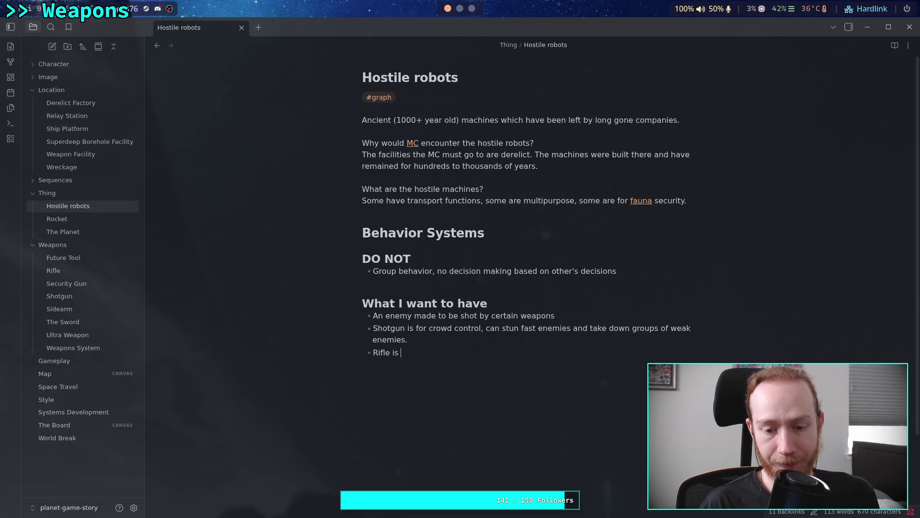
text(good al)
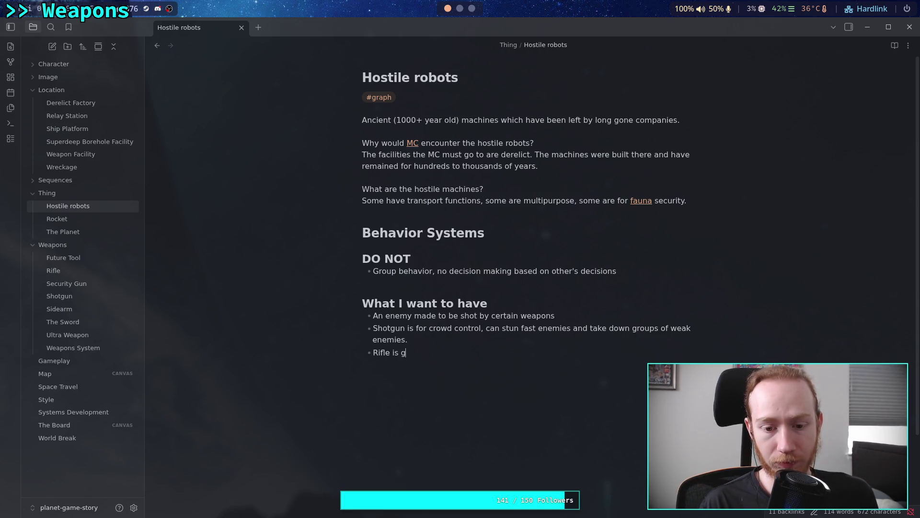
key(BackSpace)
text(-around)
key(BackSpace)
key(BackSpace)
key(BackSpace)
text(for any )
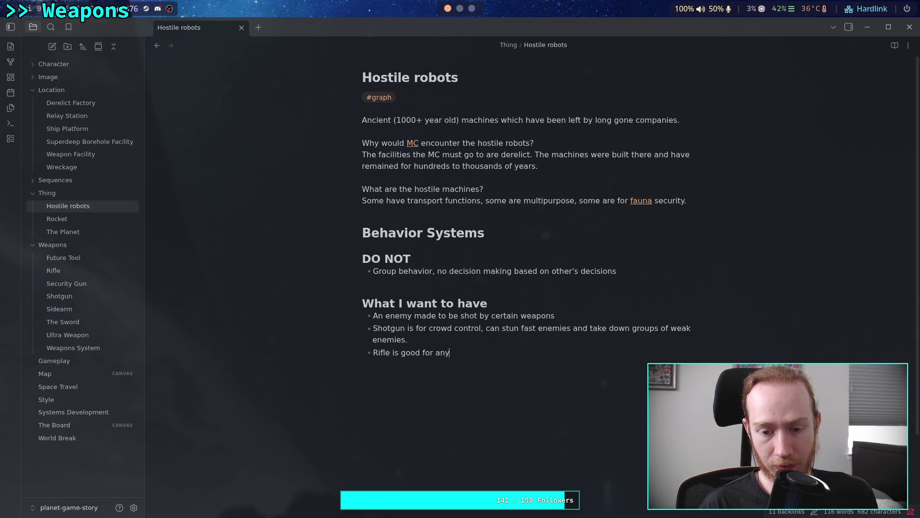
text(ene)
text(tye)
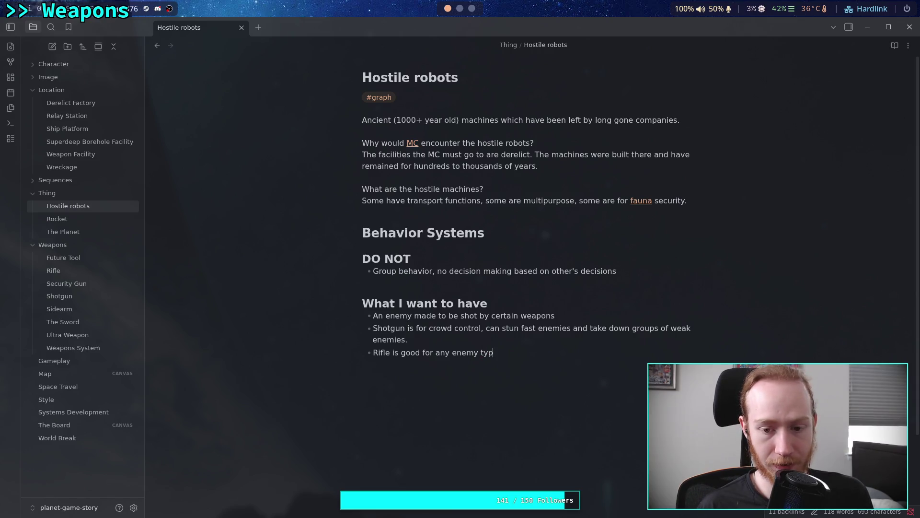
key(BackSpace)
key(BackSpace)
key(BackSpace)
key(BackSpace)
text(, bu)
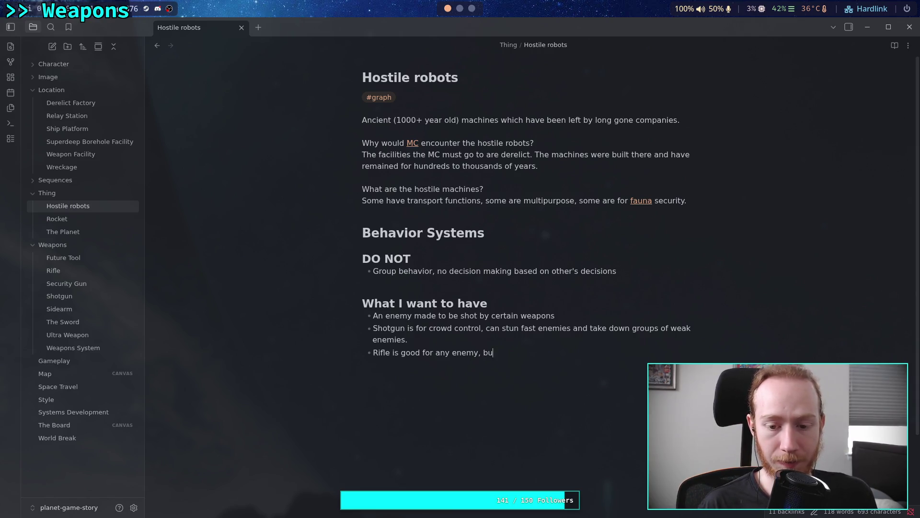
text(t not the)
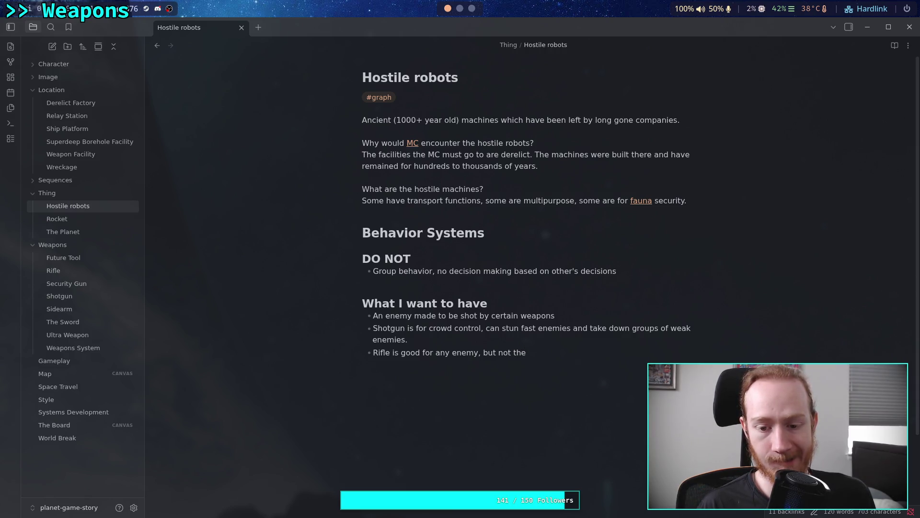
key(BackSpace)
key(BackSpace)
key(BackSpace)
text(t only the beast)
key(BackSpace)
key(BackSpace)
key(BackSpace)
text(st f)
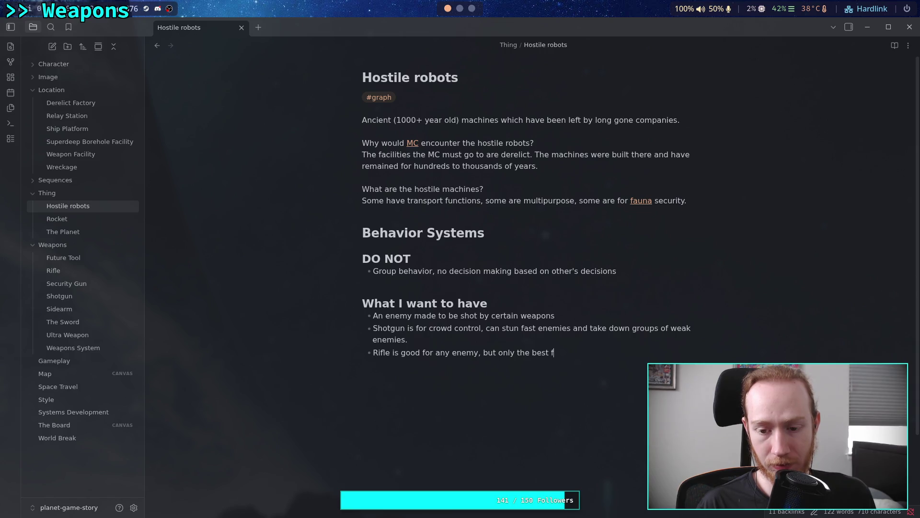
text(or some)
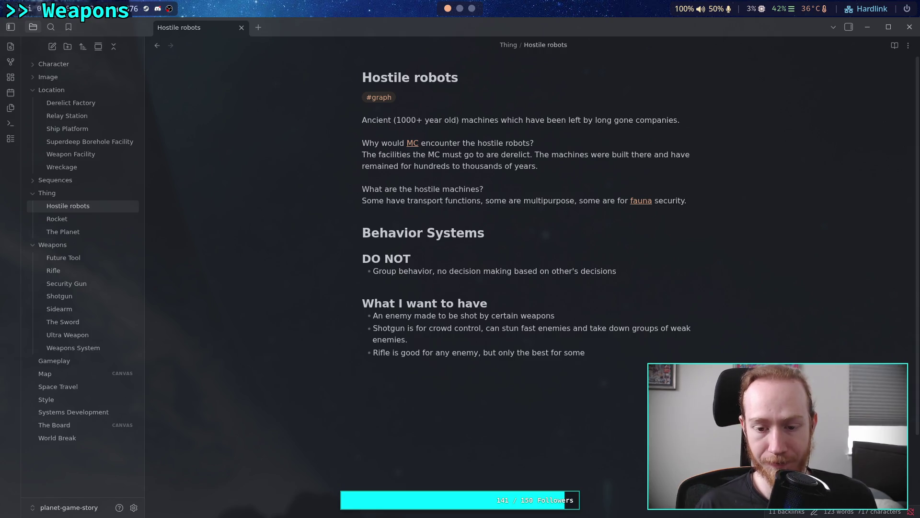
key(BackSpace)
key(BackSpace)
key(BackSpace)
key(BackSpace)
text(a few)
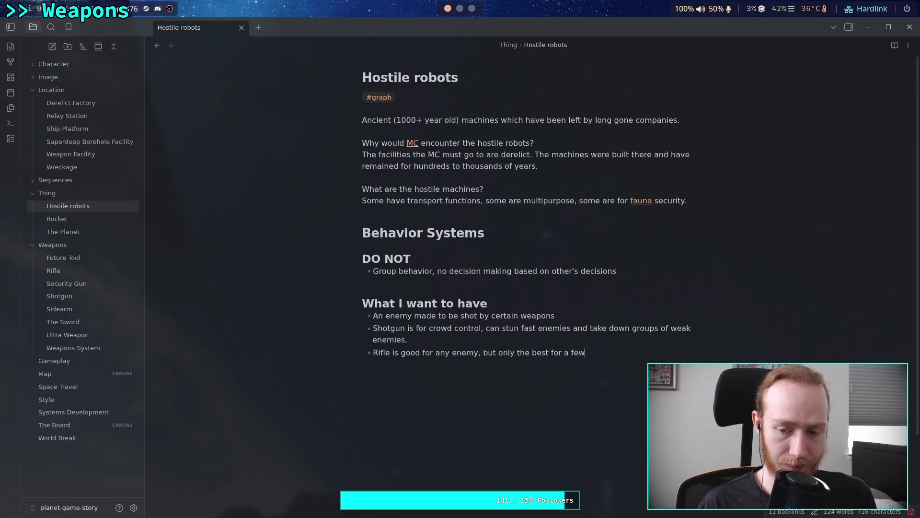
key(Return)
text(Sidearm )
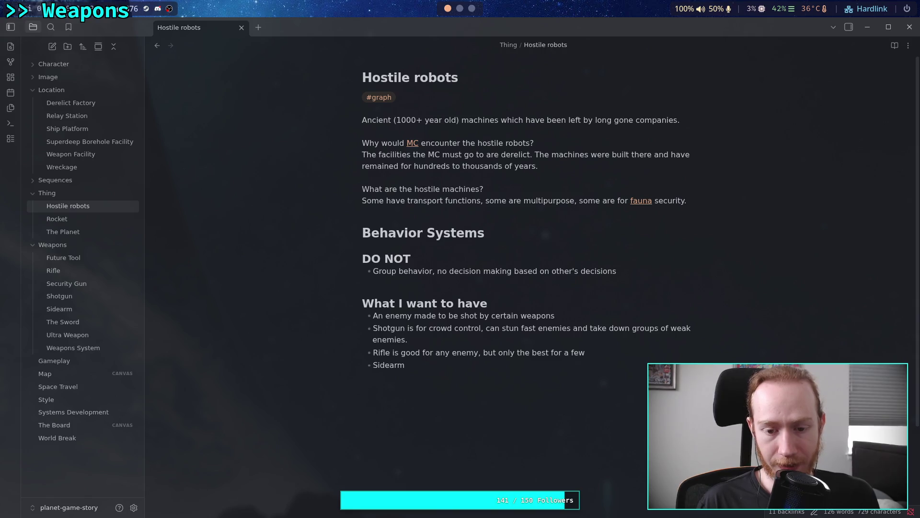
text(is good for )
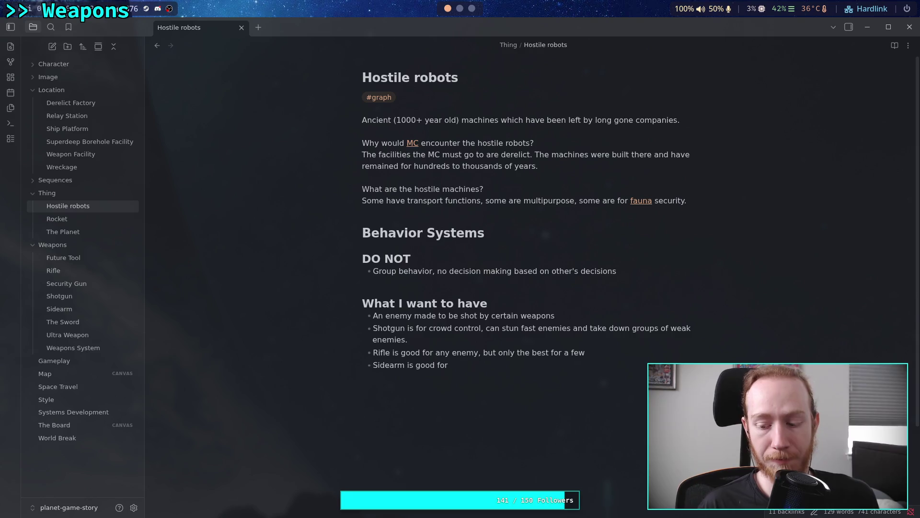
text(single )
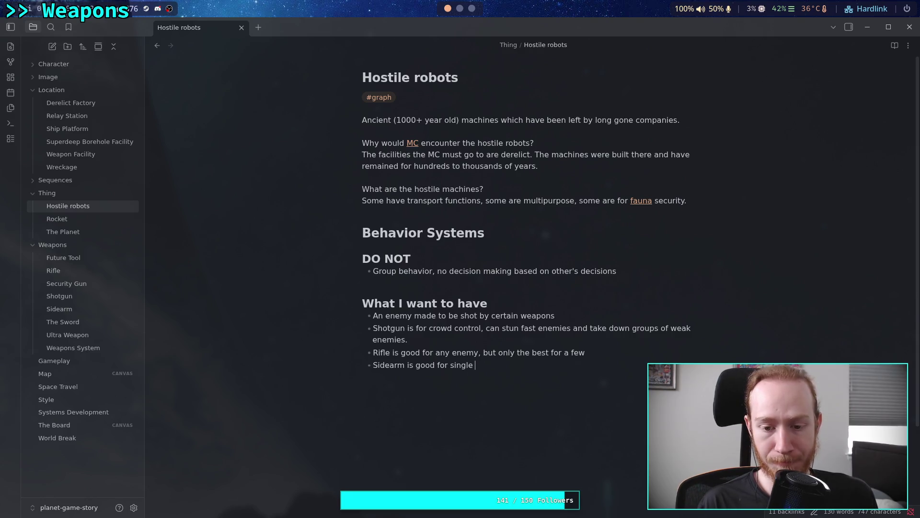
text(weak)
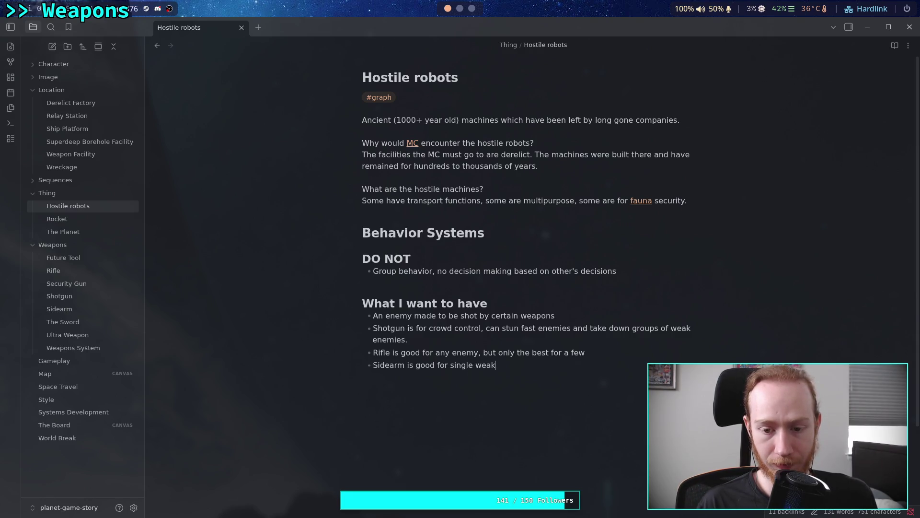
text( targets when conserving ammo)
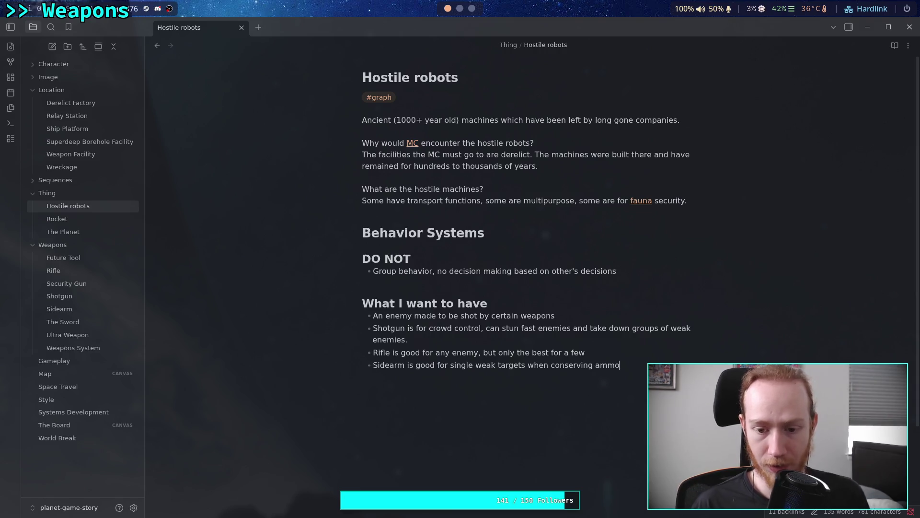
Step: Change 'weak' to 'weaker' and append a ', but effective with' clause to the Sidearm bullet
click(593, 365)
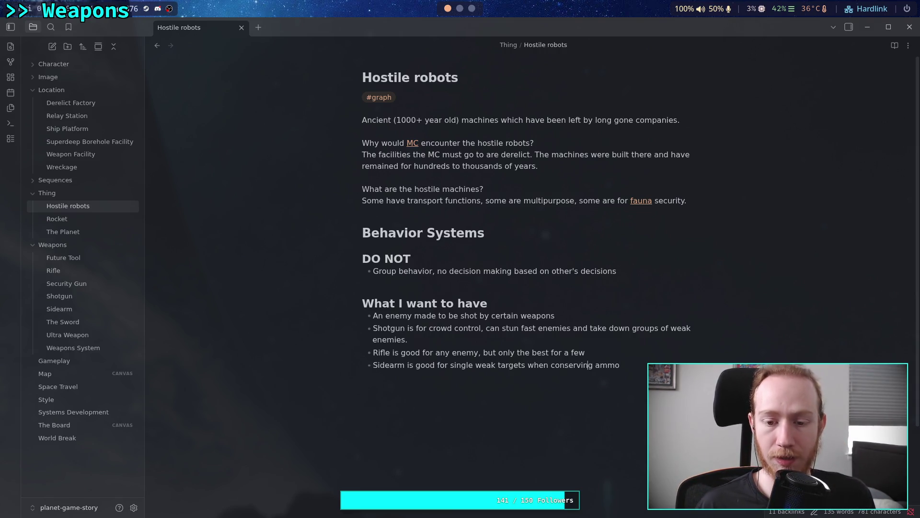
text(er)
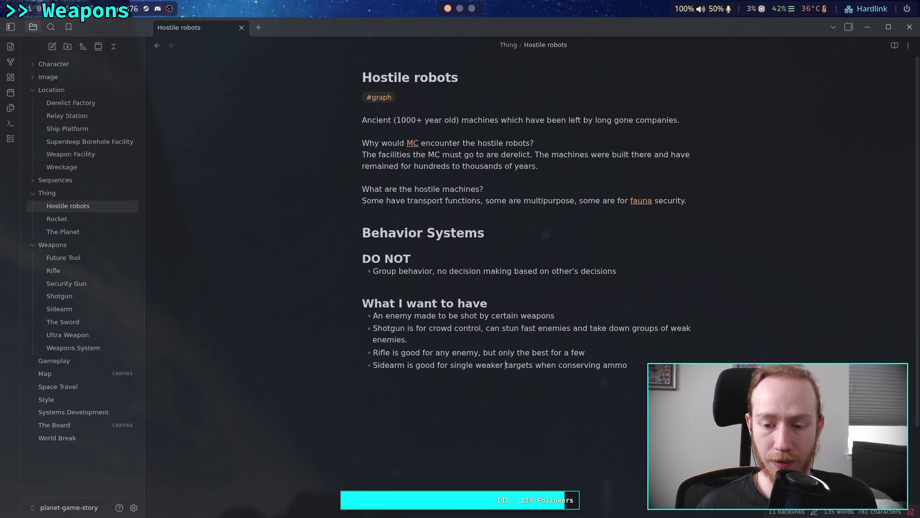
click(627, 365)
key(BackSpace)
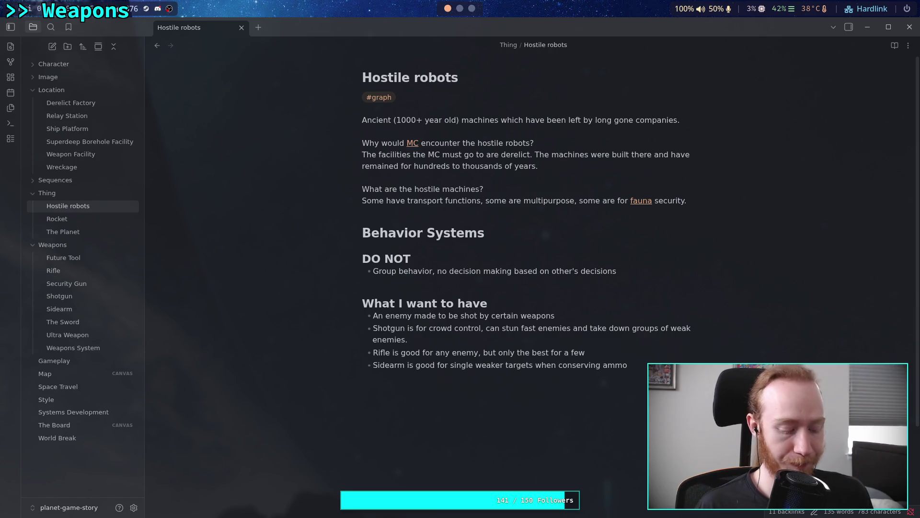
text(, but)
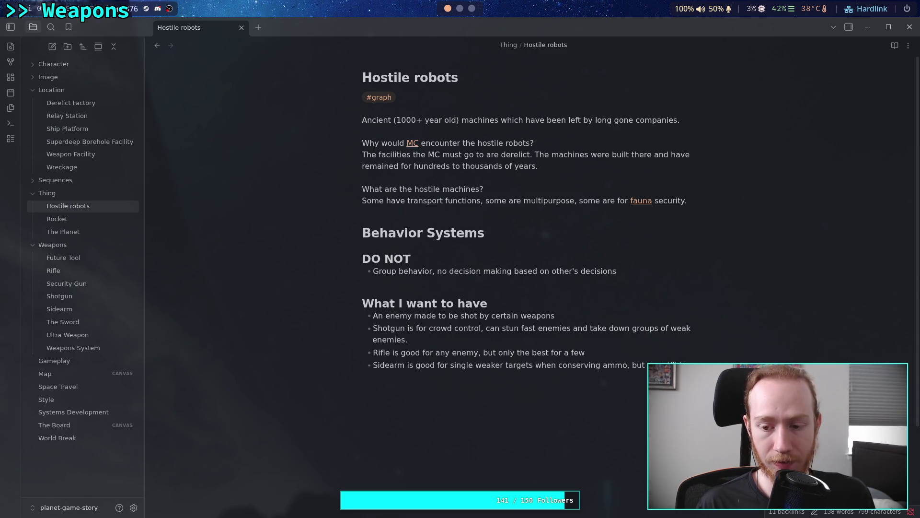
text( effectiv)
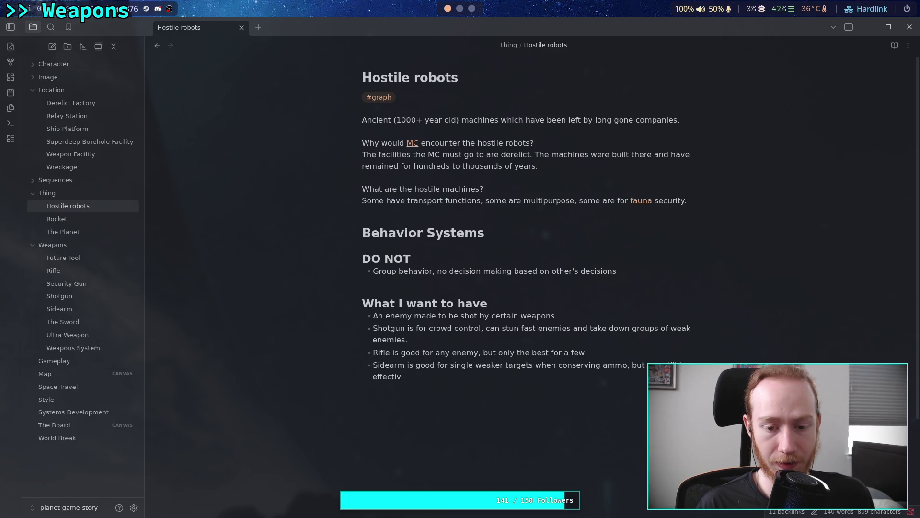
text(e at)
key(BackSpace)
key(BackSpace)
key(BackSpace)
text(with)
Step: Delete 'weaker' and the trailing clause so the Sidearm bullet ends at 'conserving ammo'
drag(485, 362, 504, 364)
key(BackSpace)
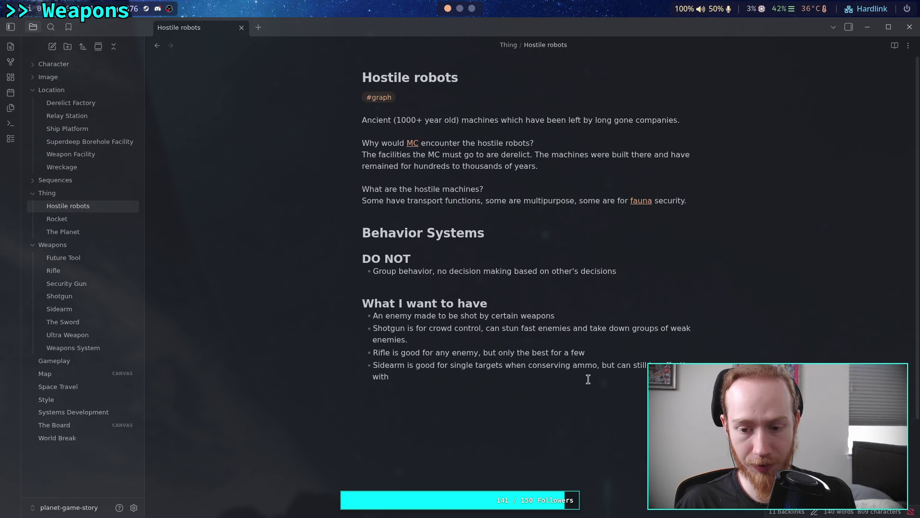
drag(588, 380, 598, 365)
key(BackSpace)
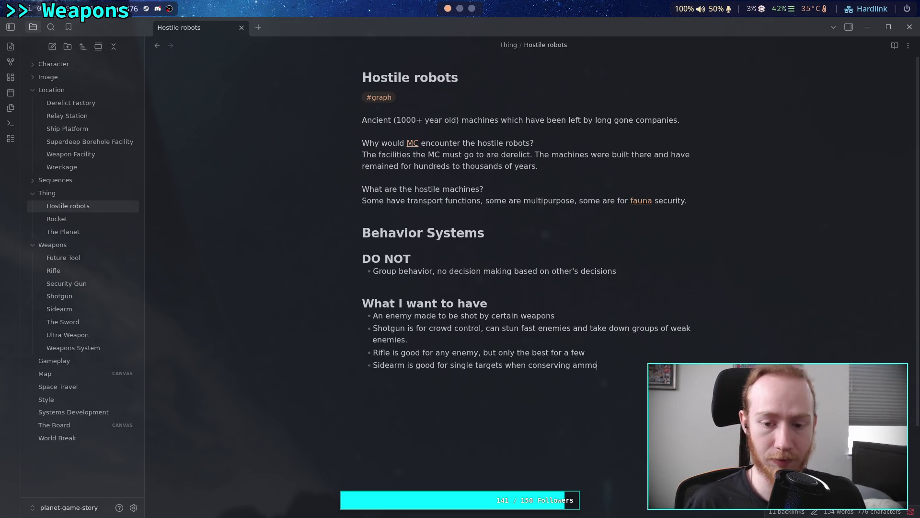
key(Return)
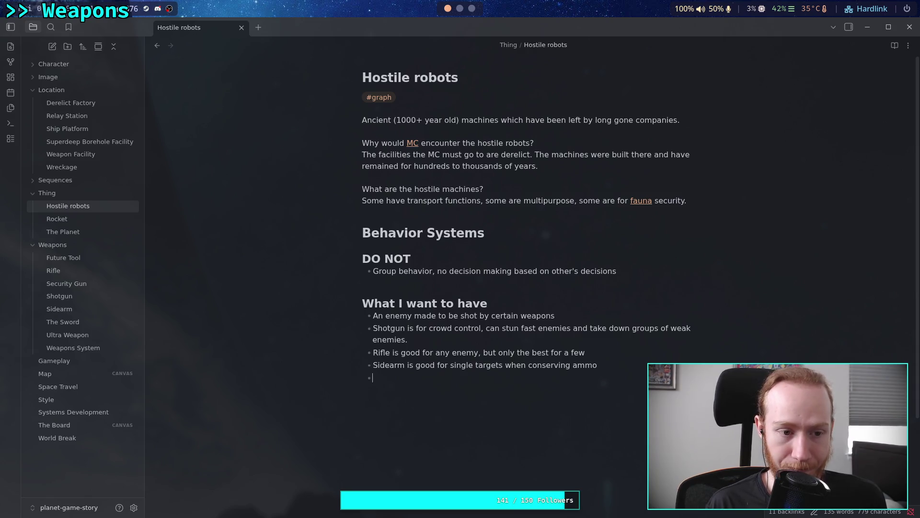
Step: Begin the next bullet as 'Sec. Gun is good for', dropping the tentative 'swarms of'
text(Sec. Gun )
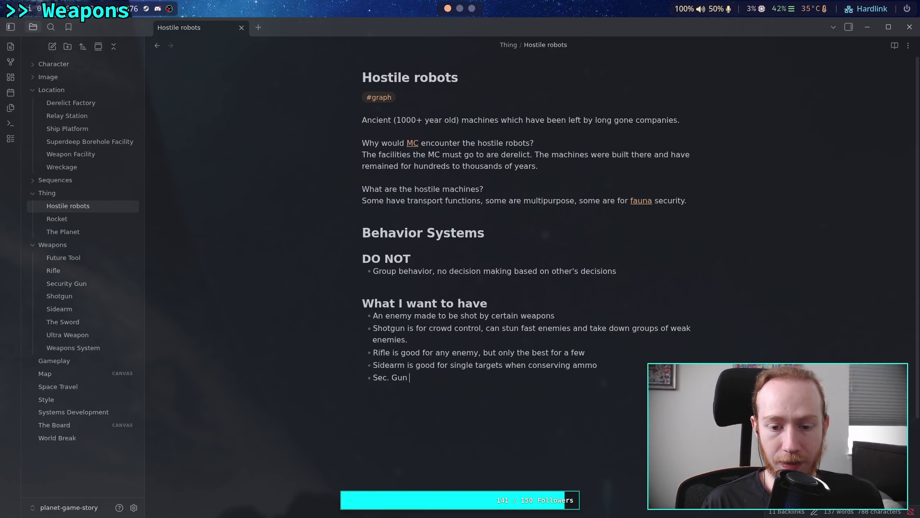
text(is good for )
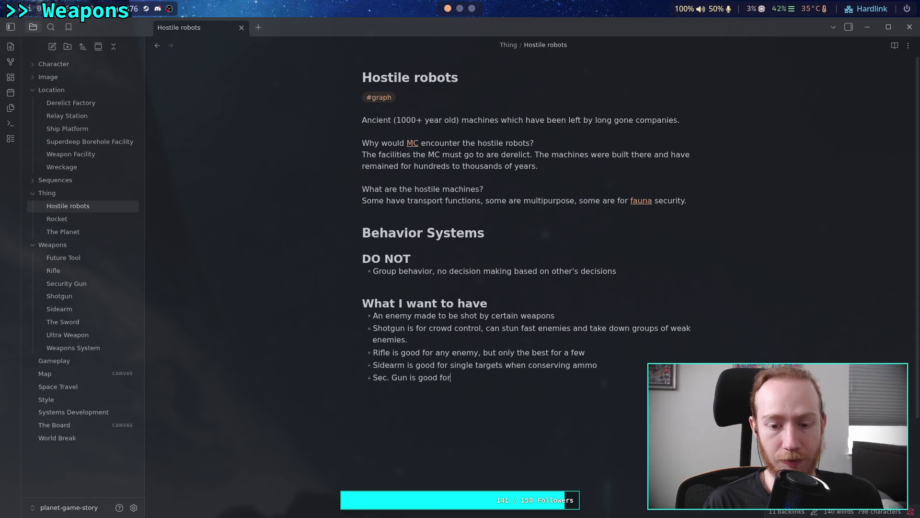
text(sw)
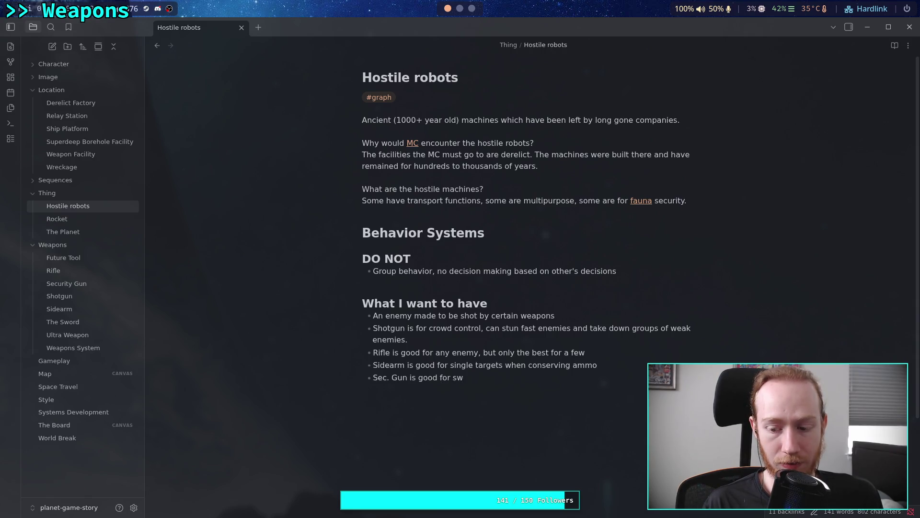
text(arms of)
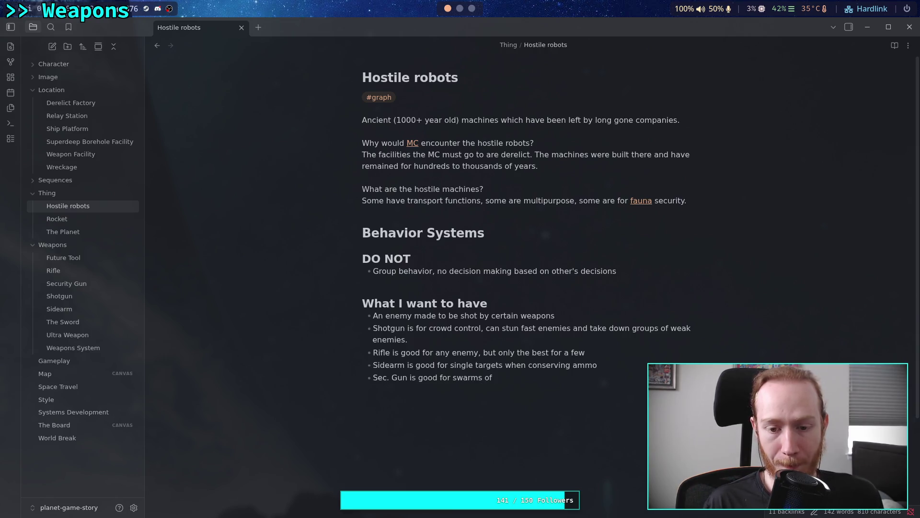
key(BackSpace)
key(BackSpace)
key(BackSpace)
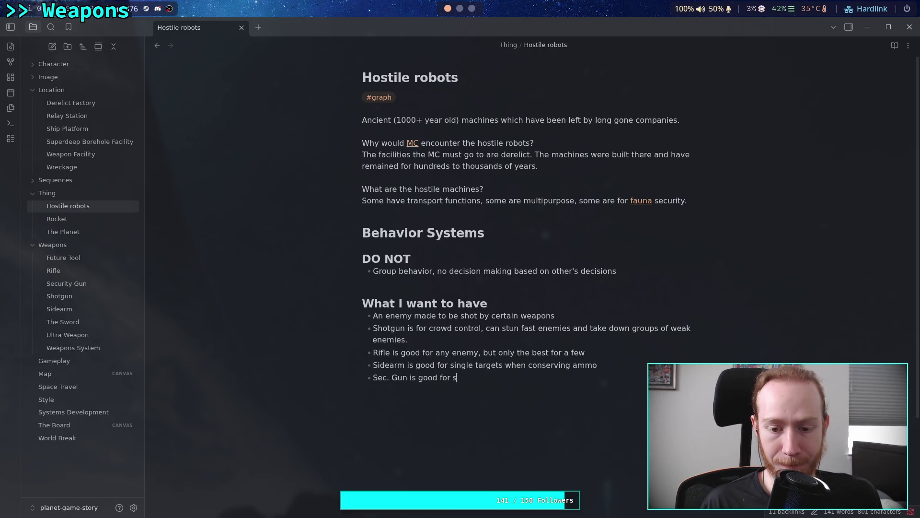
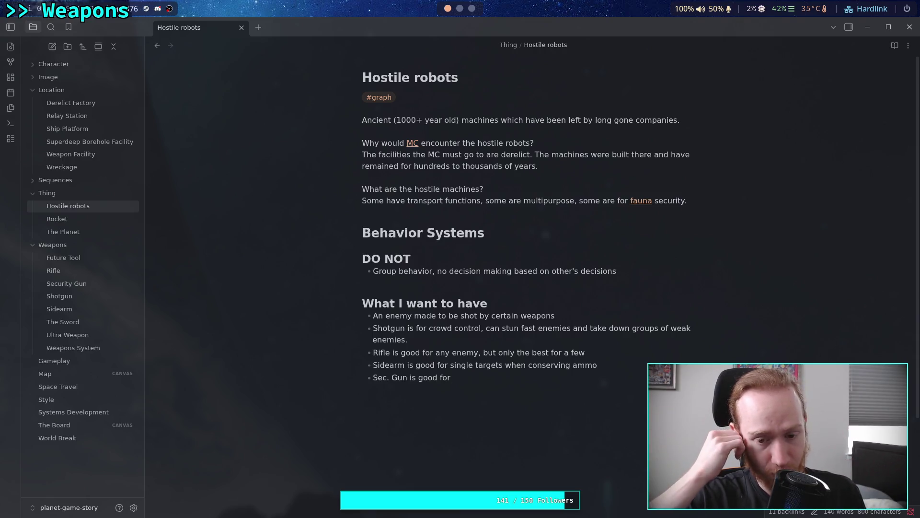
Step: Finish the Sec. Gun bullet as 'good for sweeping groups of weaker enemies, lots of ammo'
text(sweeping)
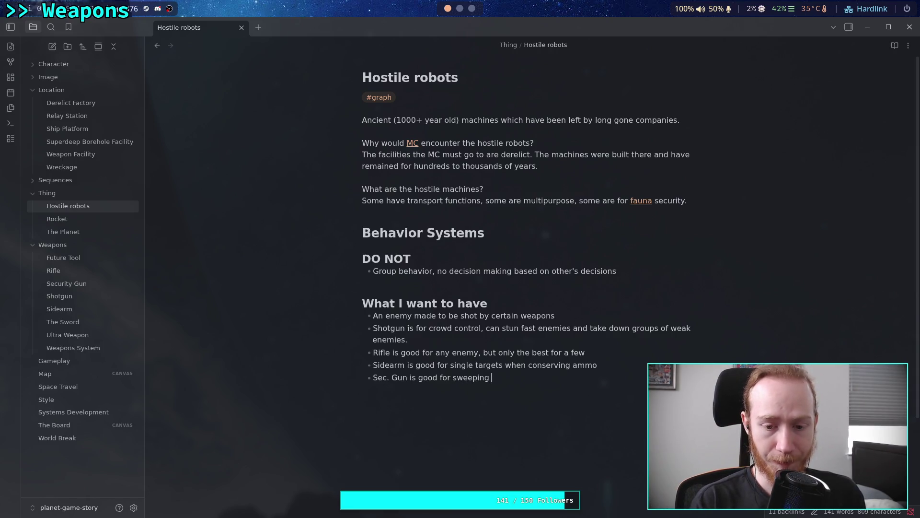
text( groups )
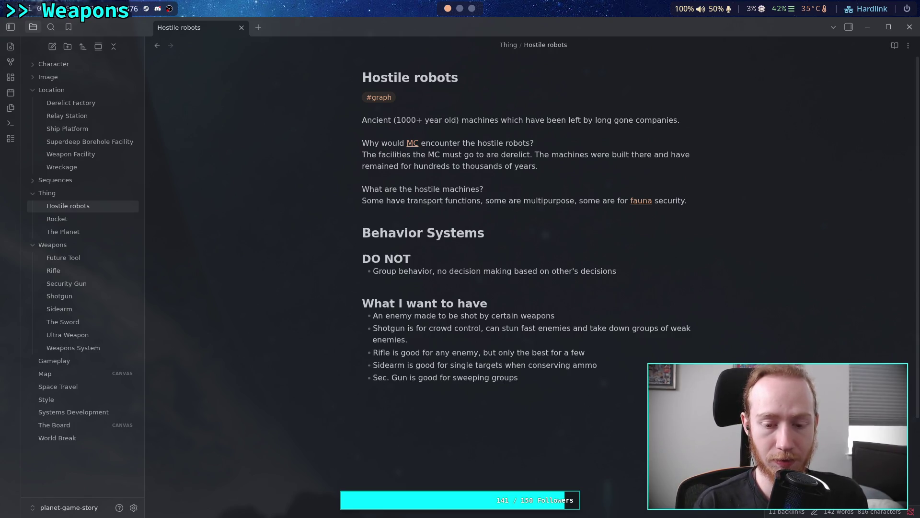
text(of weaker )
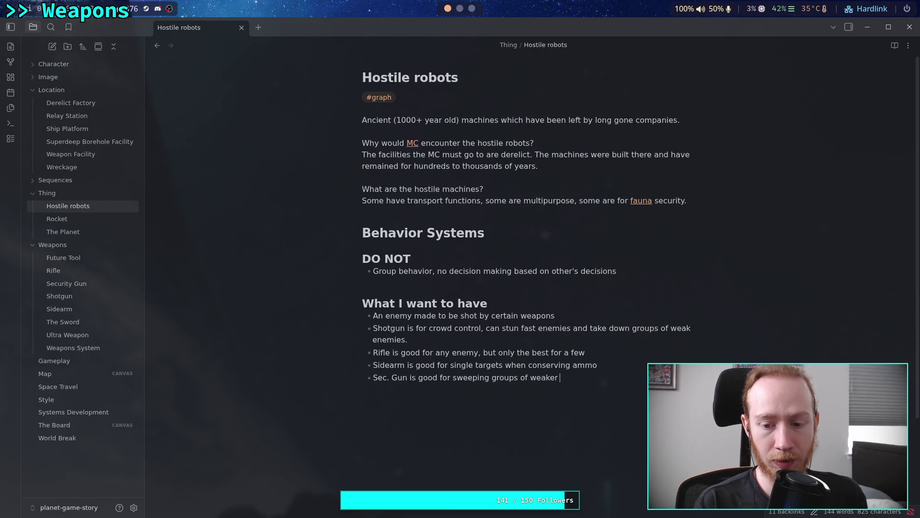
text(enemies,)
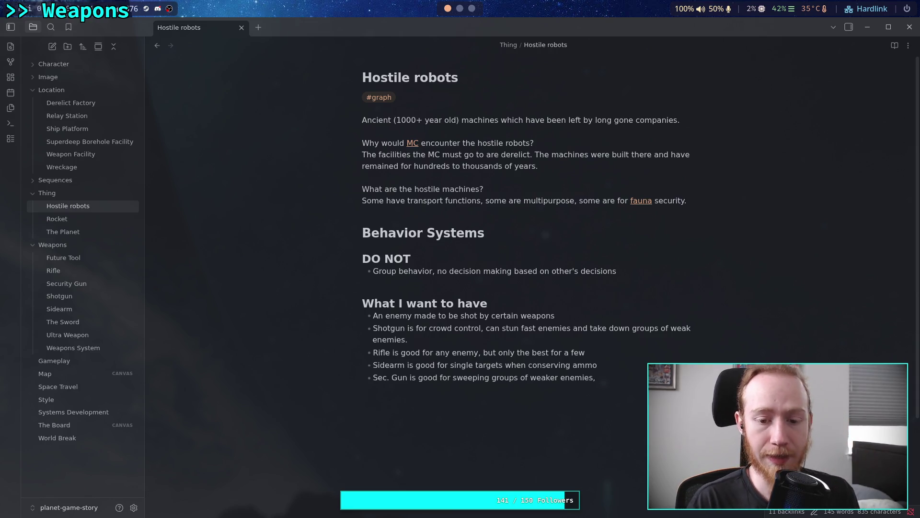
text( can)
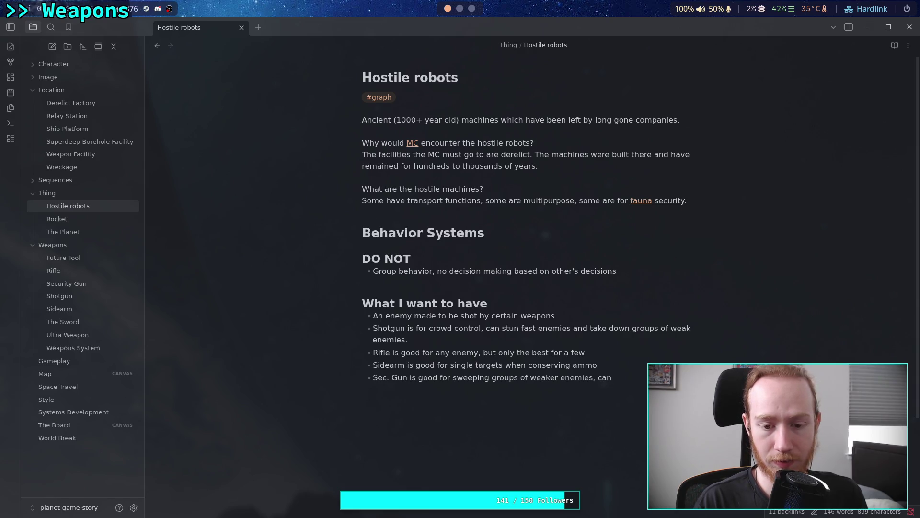
key(BackSpace)
key(BackSpace)
key(BackSpace)
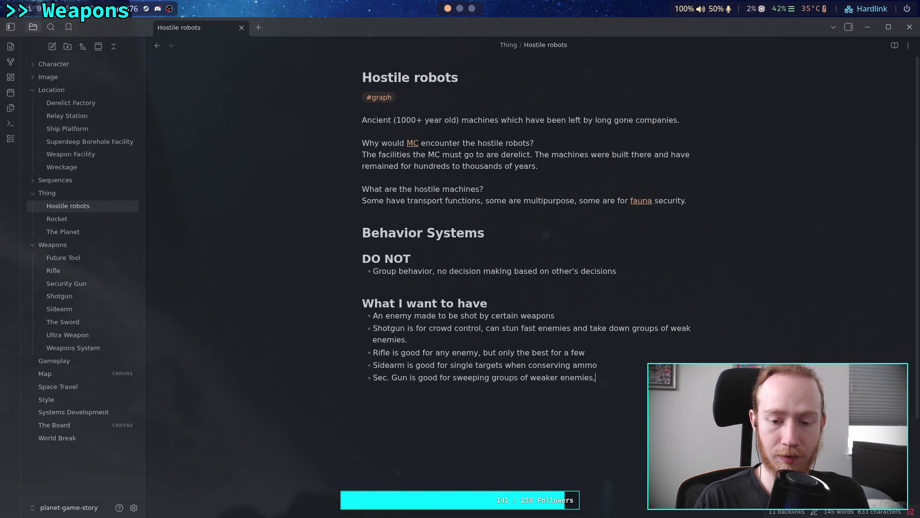
text( lots of ammo)
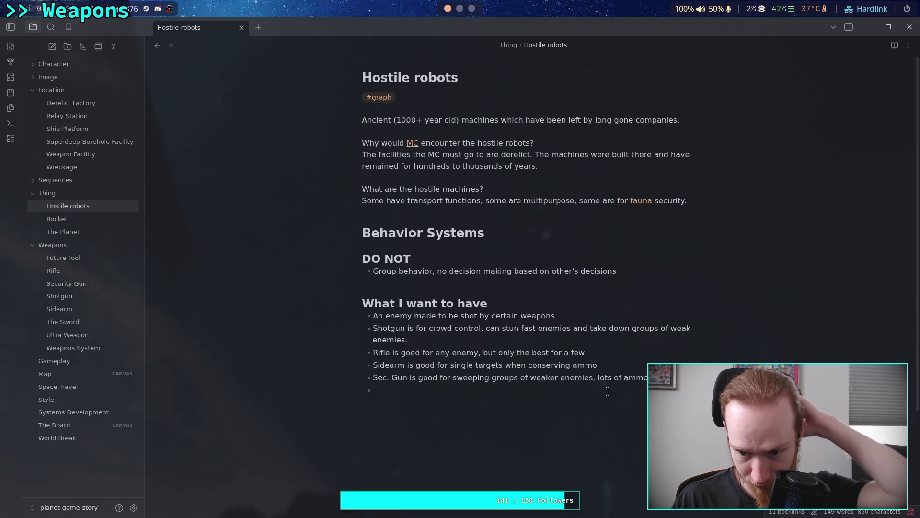
Step: Change 'weaker' to 'weak-spot' in the Sec. Gun bullet
click(557, 377)
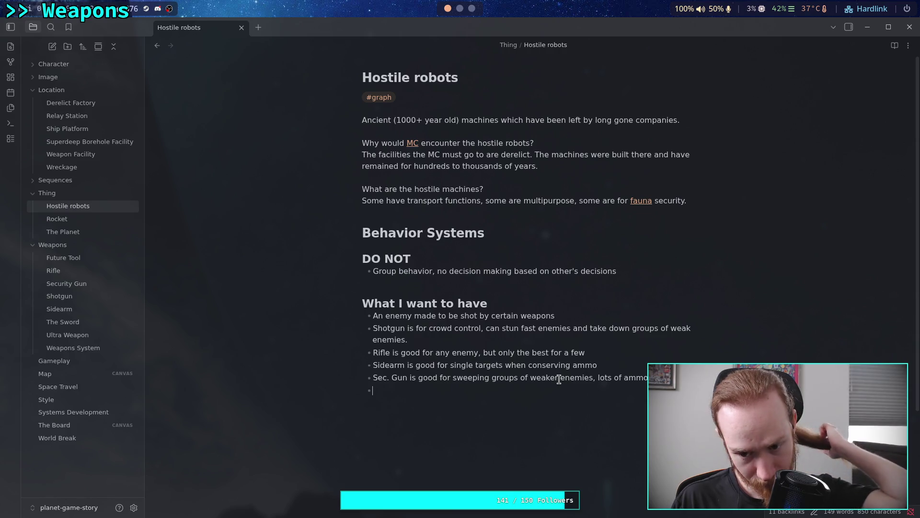
key(BackSpace)
key(BackSpace)
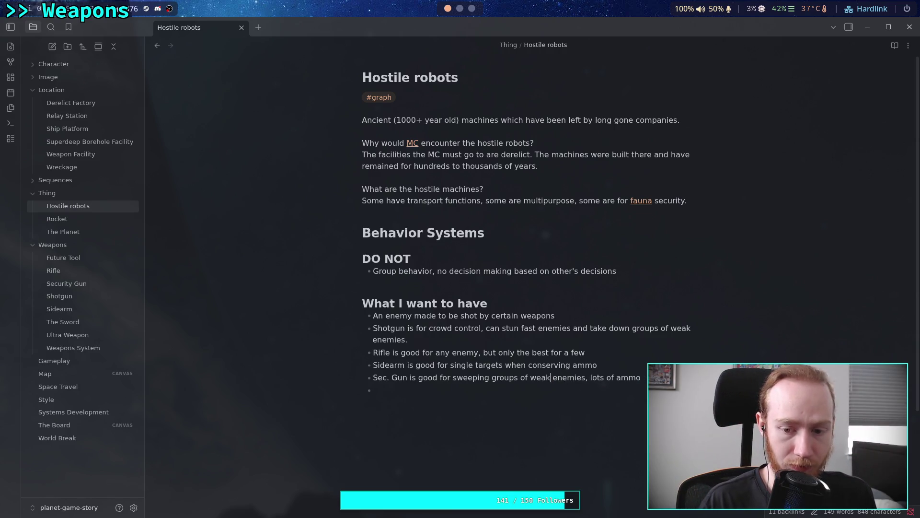
text(-spot)
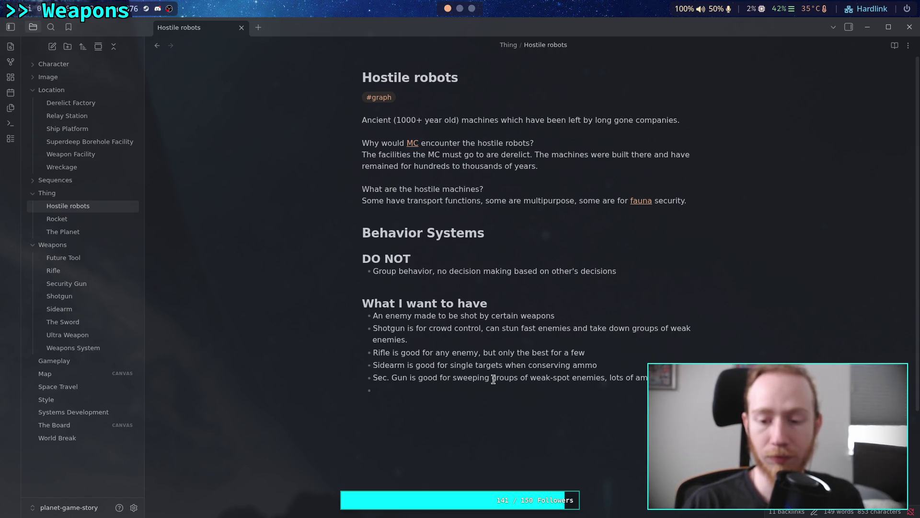
Step: Drop 'groups of' and replace 'lots of ammo' with a clause about hitting weak points rapidly to destroy them
drag(493, 379, 530, 379)
key(BackSpace)
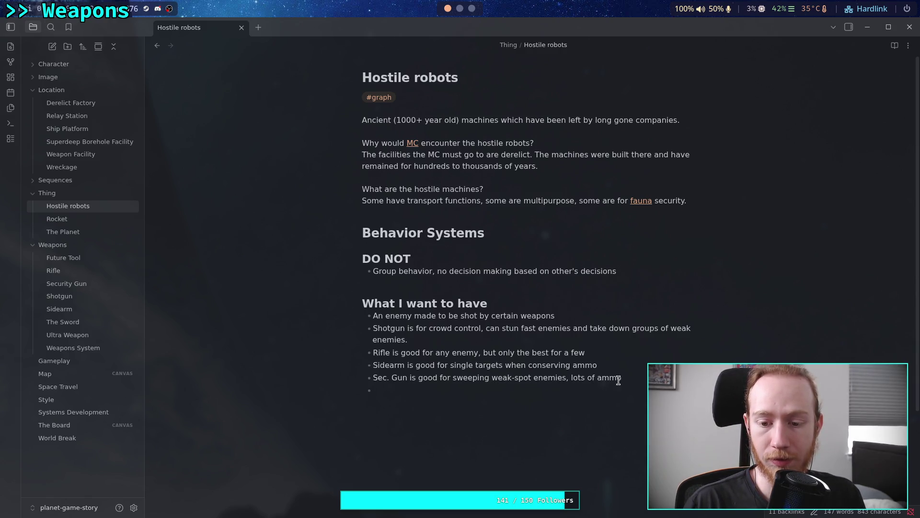
click(644, 377)
key(BackSpace)
key(BackSpace)
key(BackSpace)
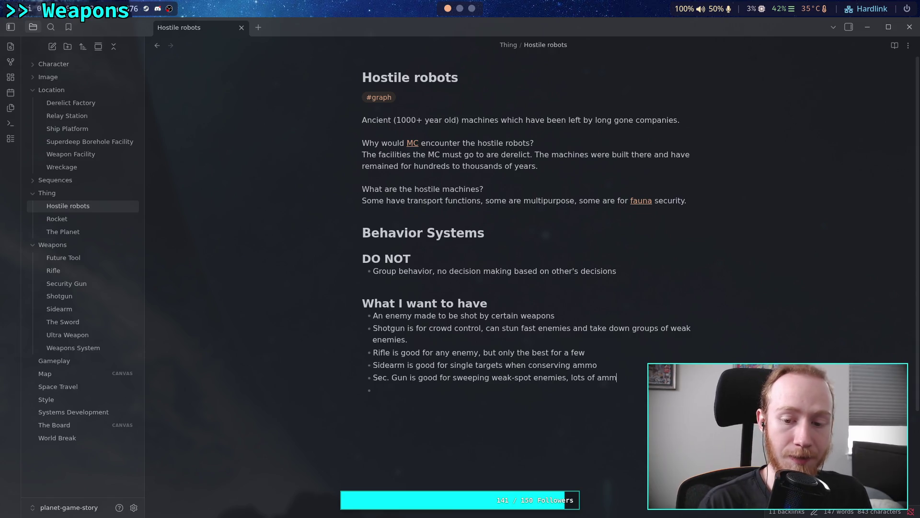
text(such )
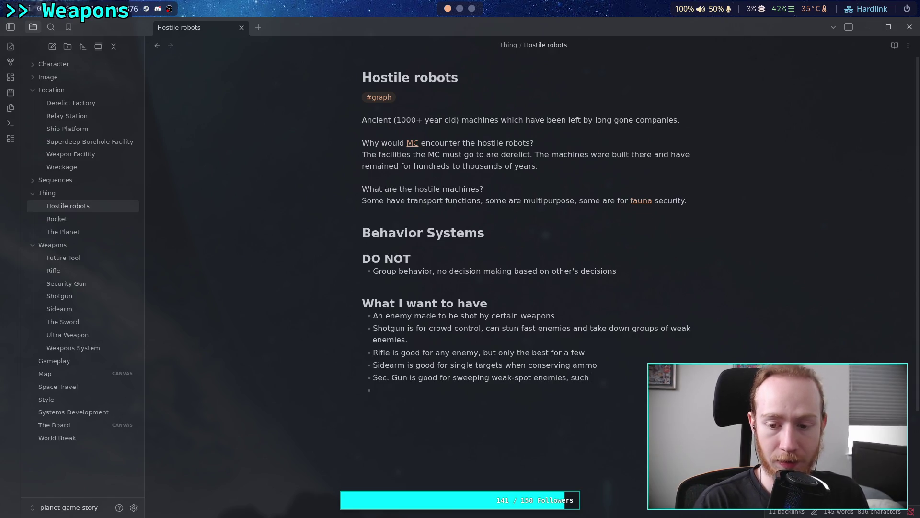
text(as needing to )
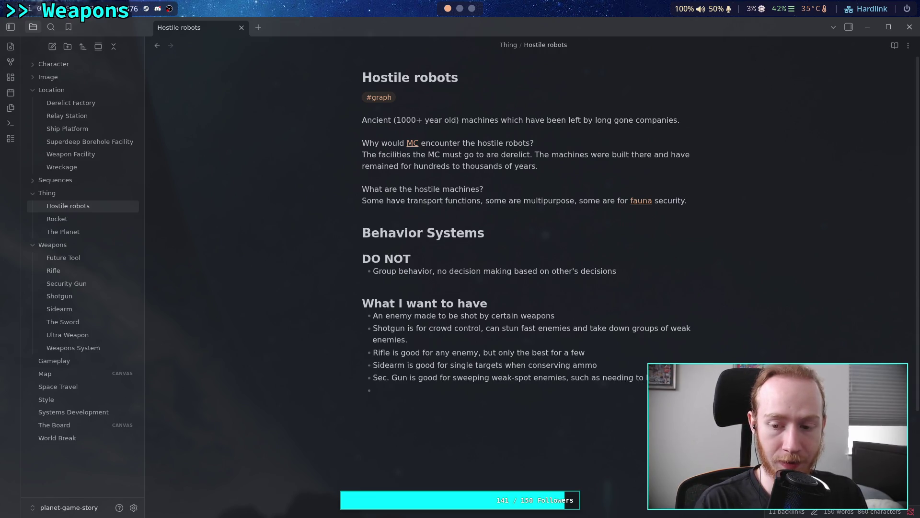
text(weak po)
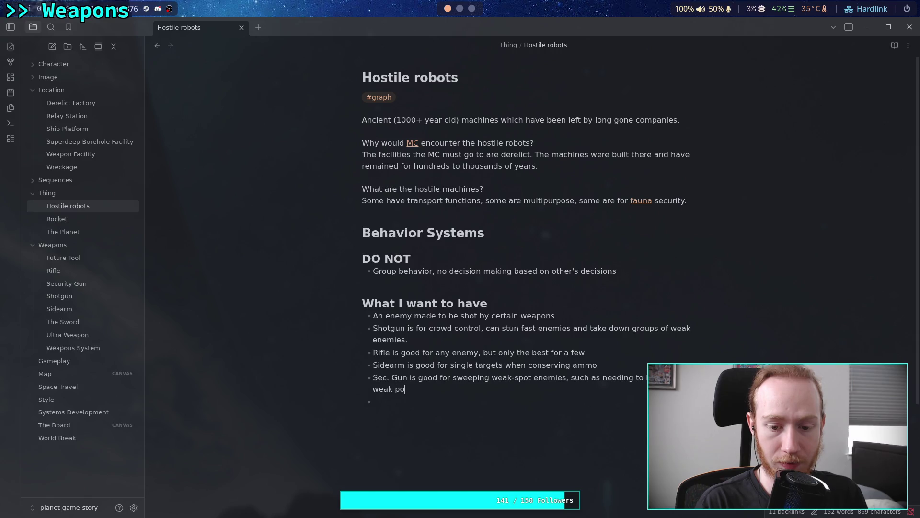
text(ints ra)
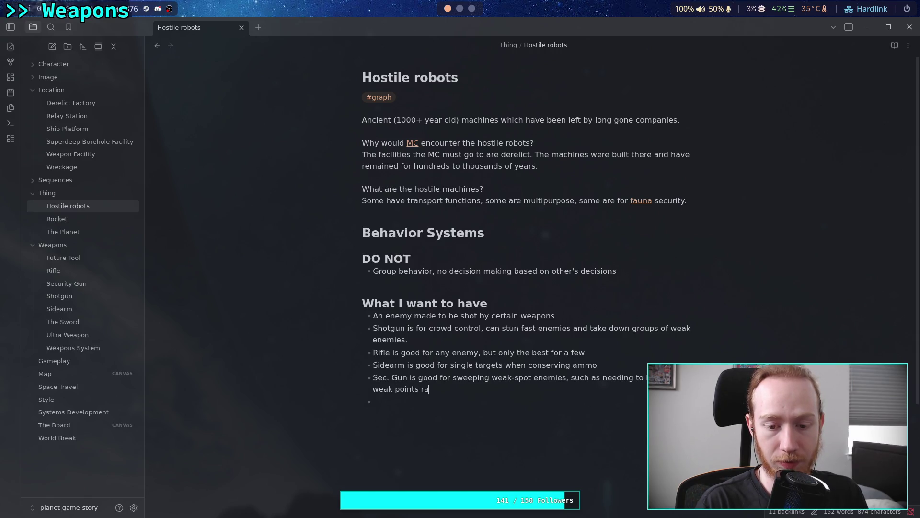
text(pidly to )
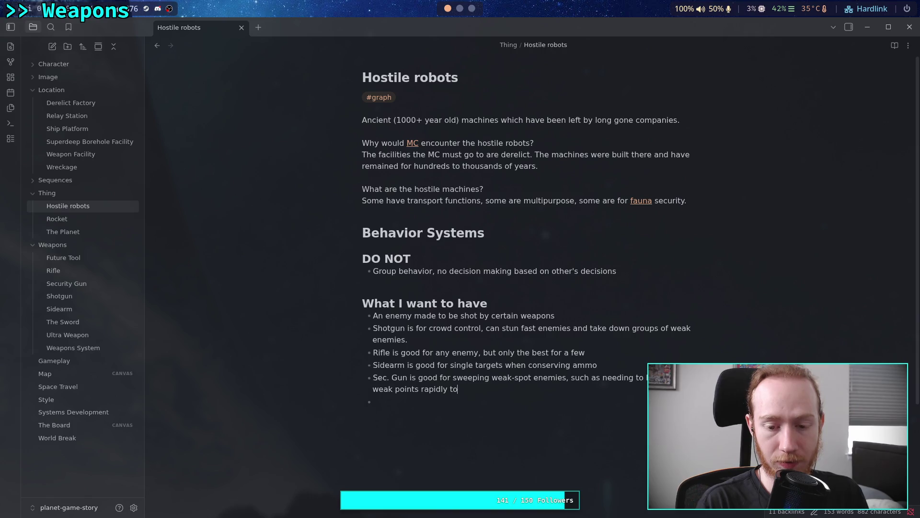
text(qu)
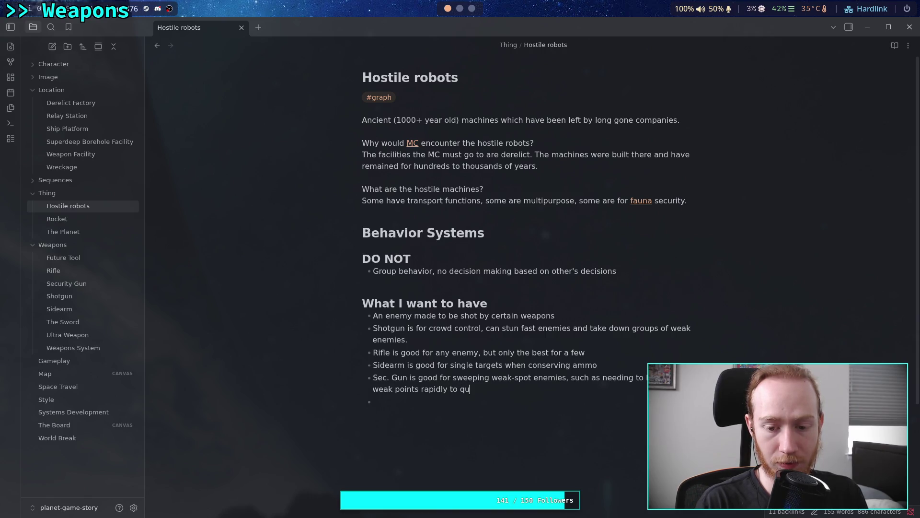
text(ickly destroy)
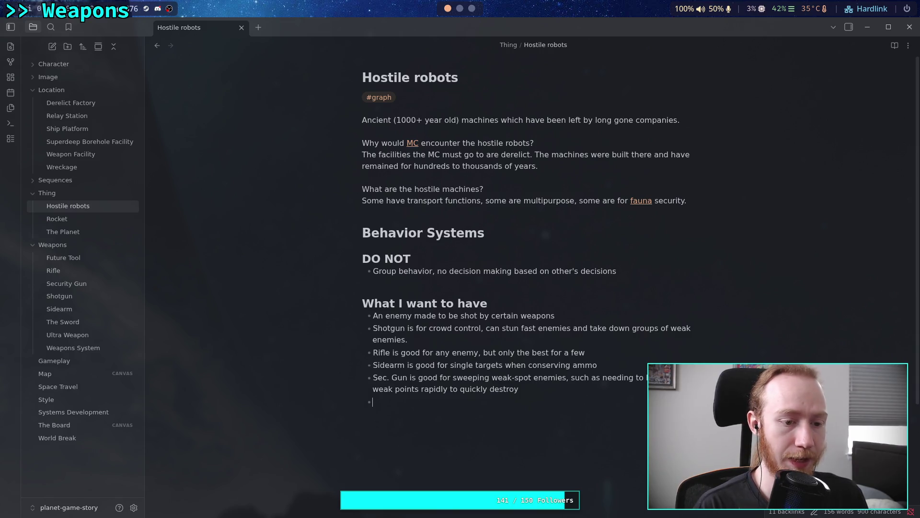
Step: Add a new 'Tool' bullet below the Sec. Gun entry
text(Tool)
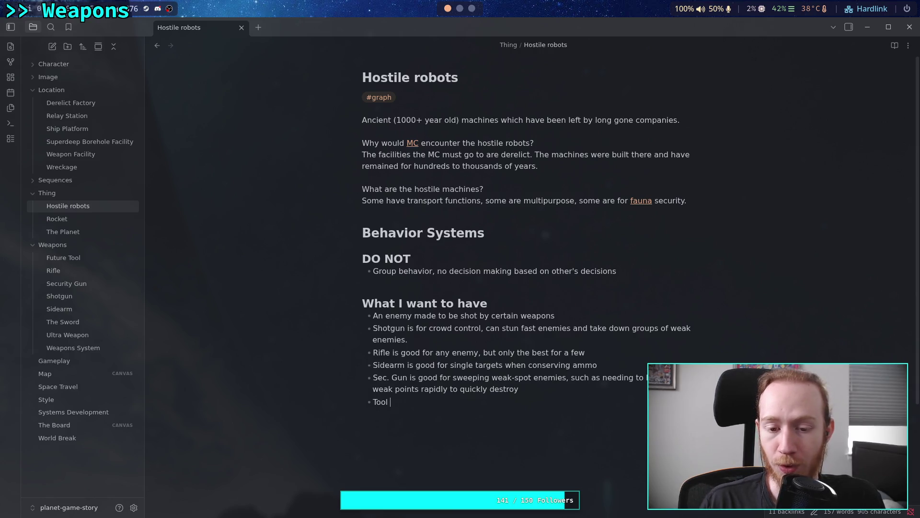
click(483, 343)
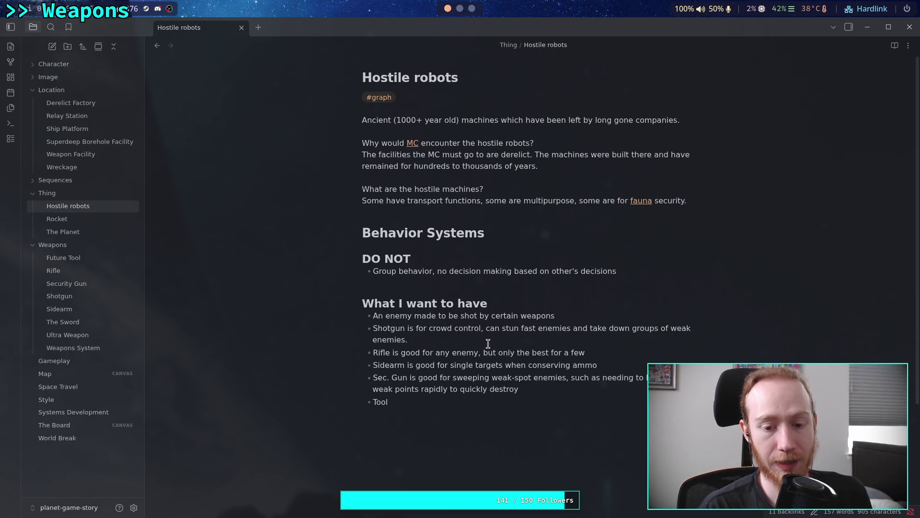
Step: Append 'Can dismantle robots very quickly.' to the Shotgun bullet
text(Can dismantle )
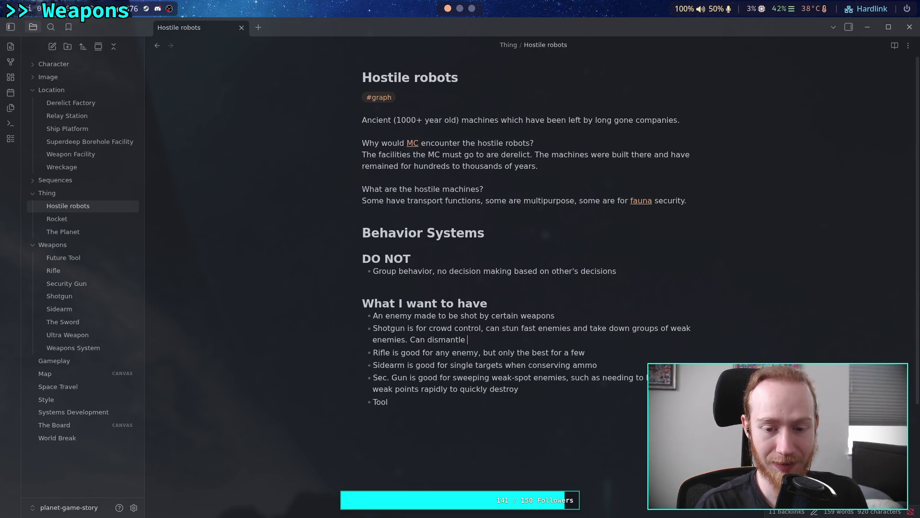
text(robots v)
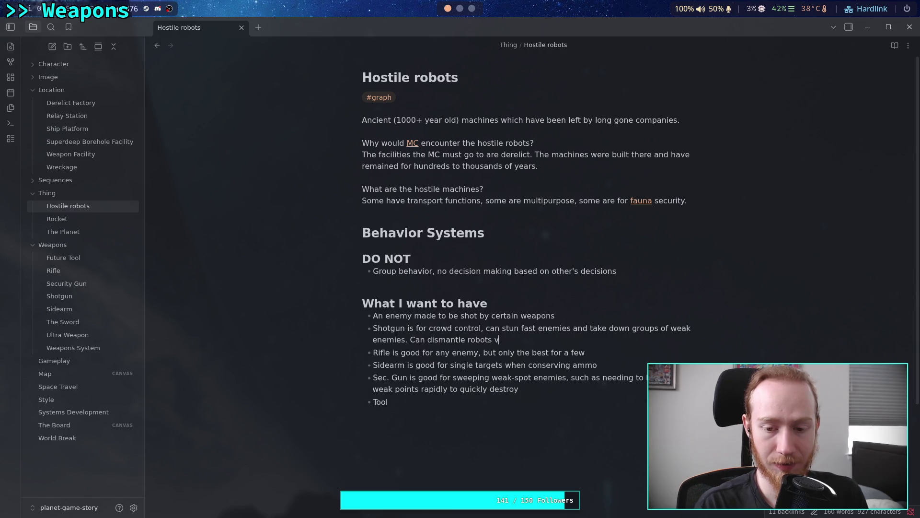
text(ery quicly)
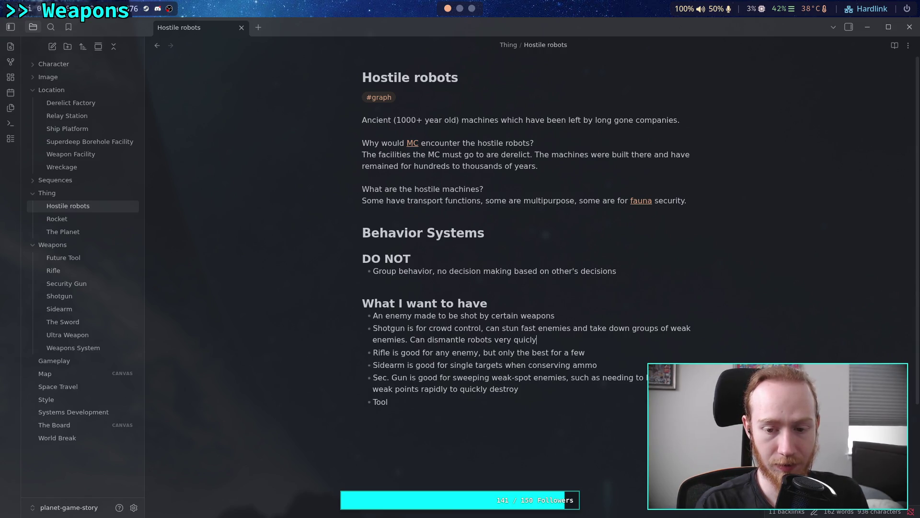
key(BackSpace)
key(BackSpace)
text(kly.)
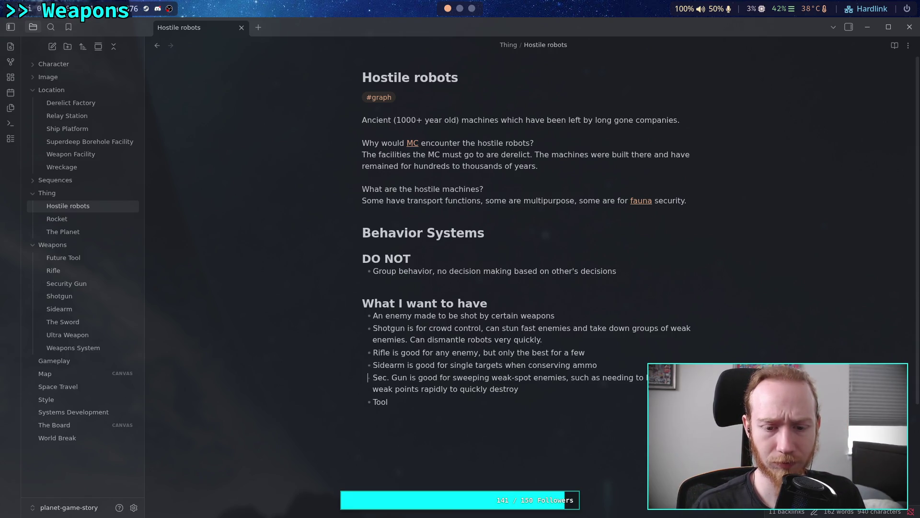
text(-)
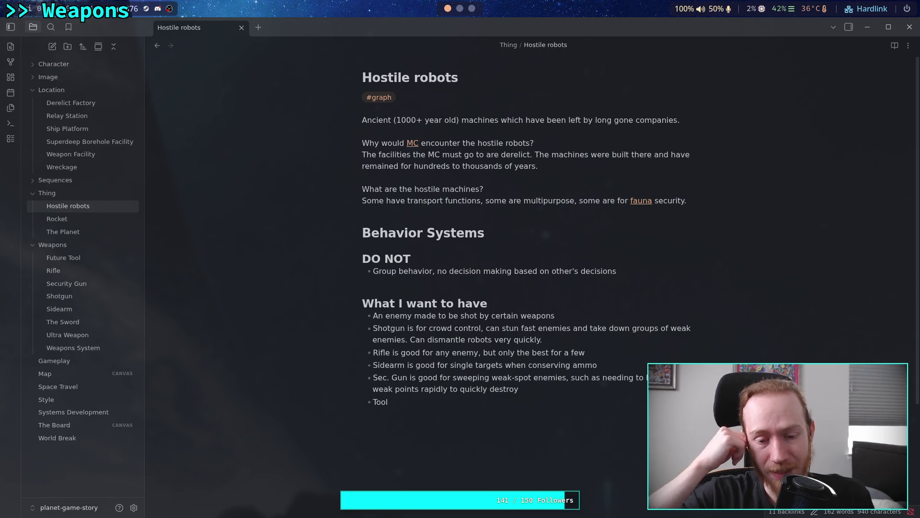
Step: Begin the Tool description with 'is a utility weapon,'
text(is )
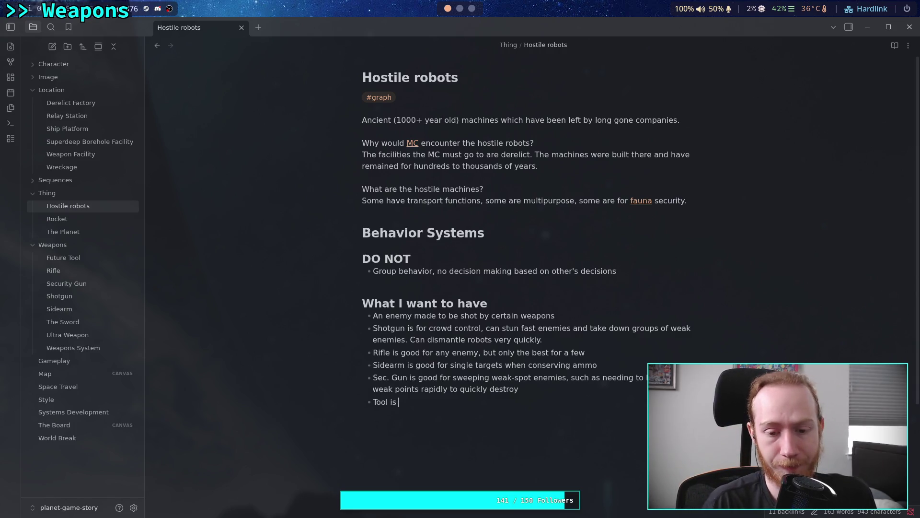
text(a utili)
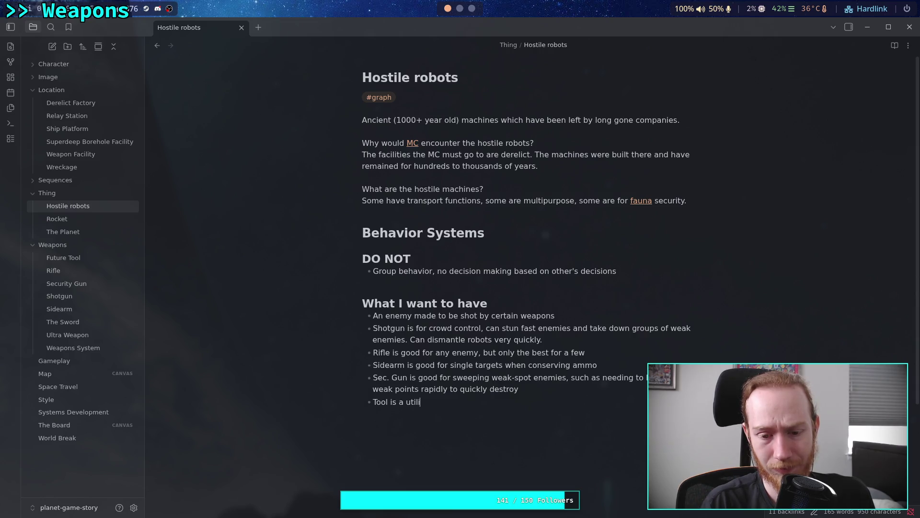
text(ty weapon,)
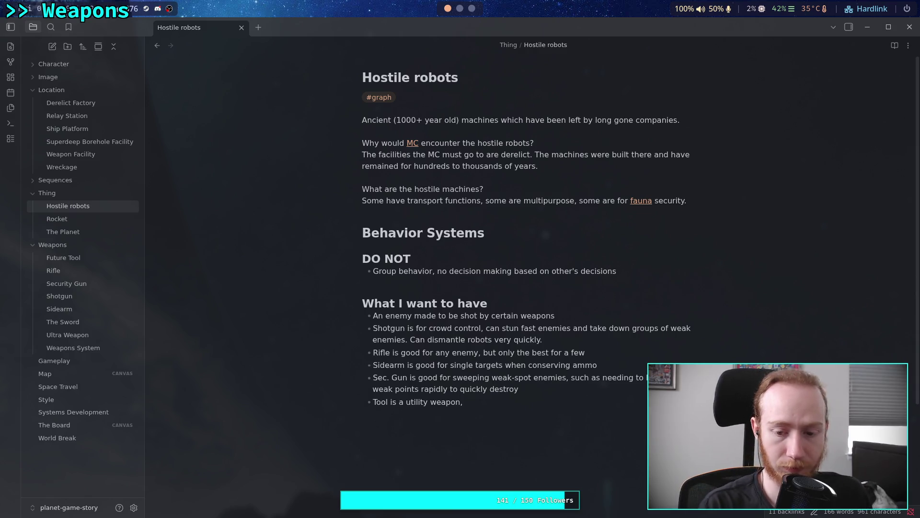
Step: Continue the Tool bullet: fires multiple shots to quietly disable a robot, charged for huge damage after a timed delay
text(can fire mult)
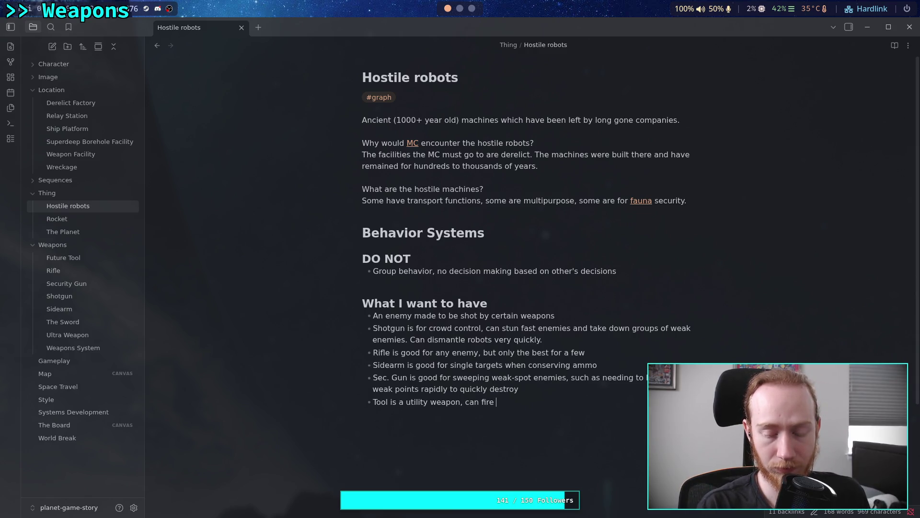
text(i)
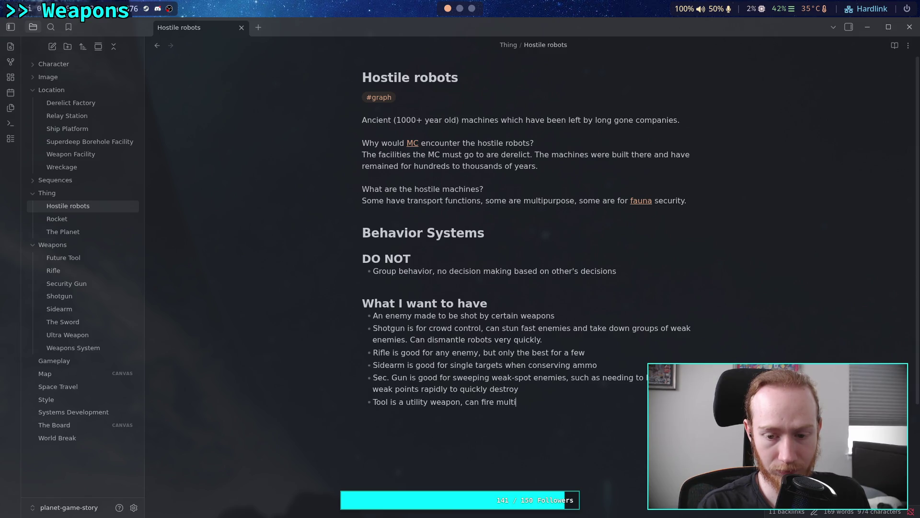
text(ple shots to que)
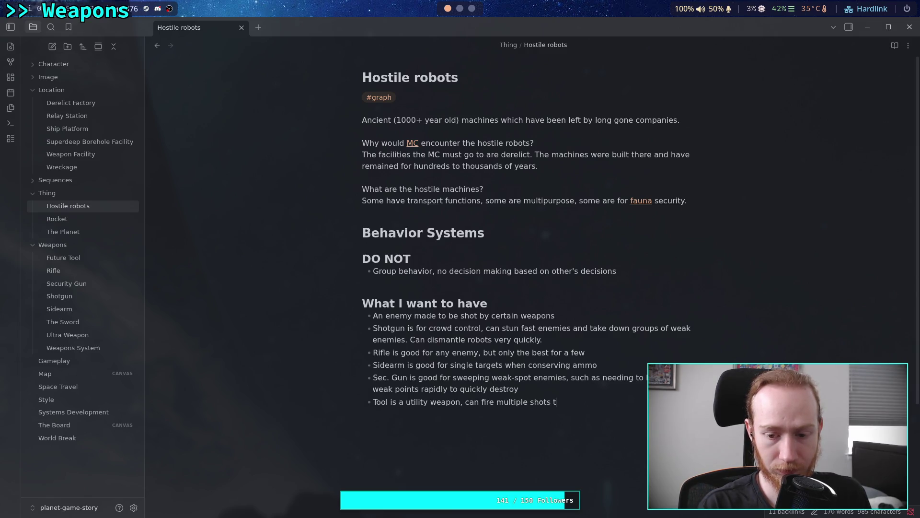
key(BackSpace)
text(ie)
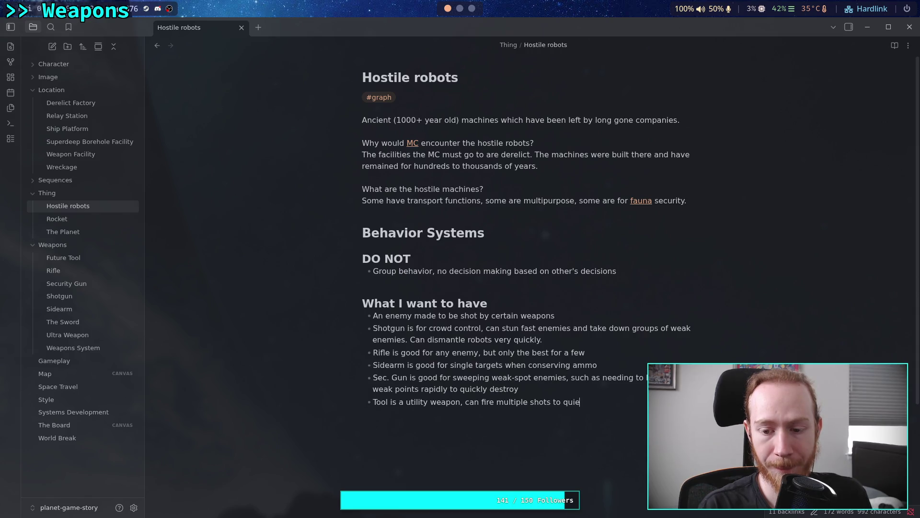
text(tly disa)
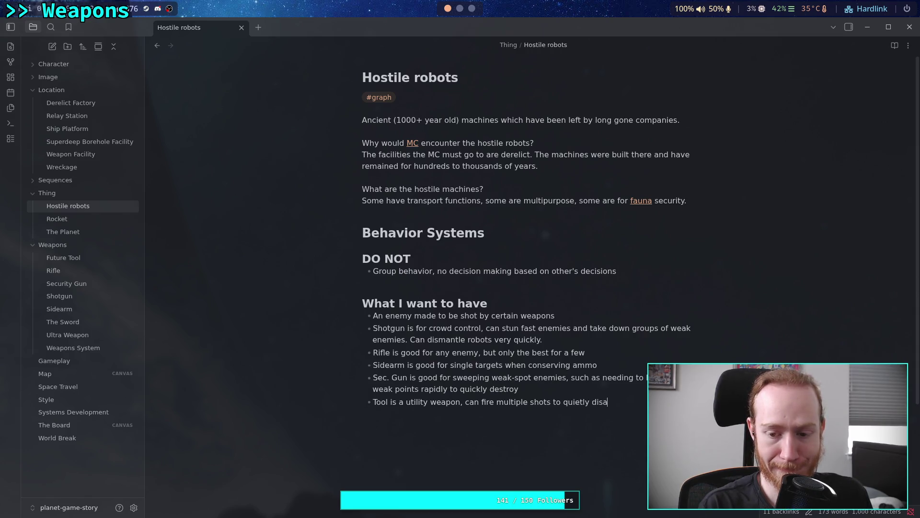
text(ble a robot)
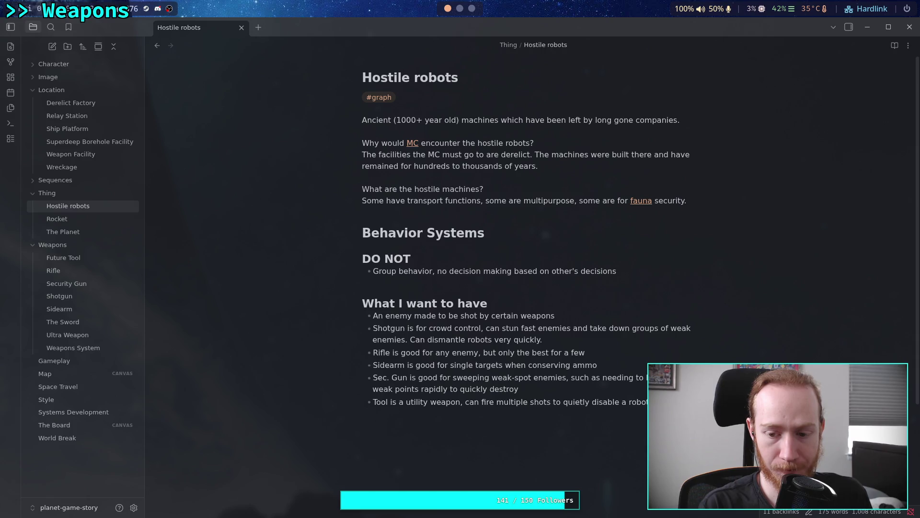
text( charged up to deal )
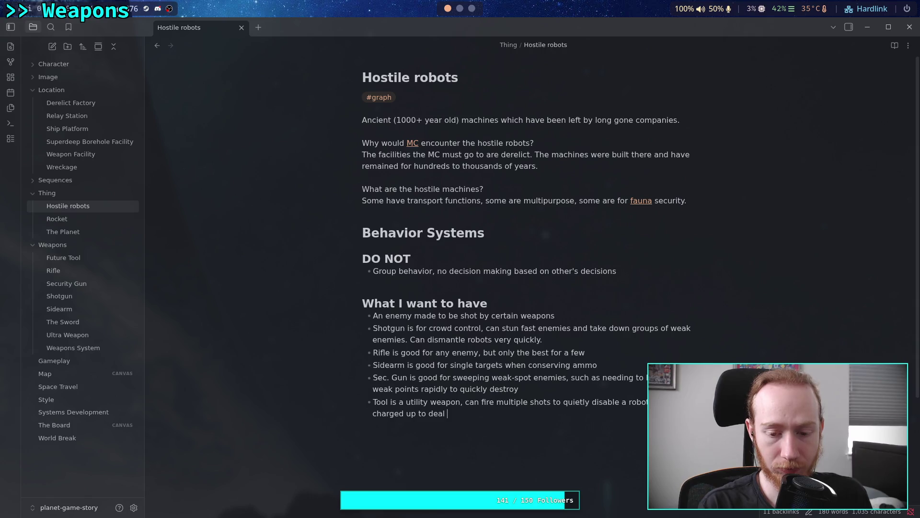
text(huge d)
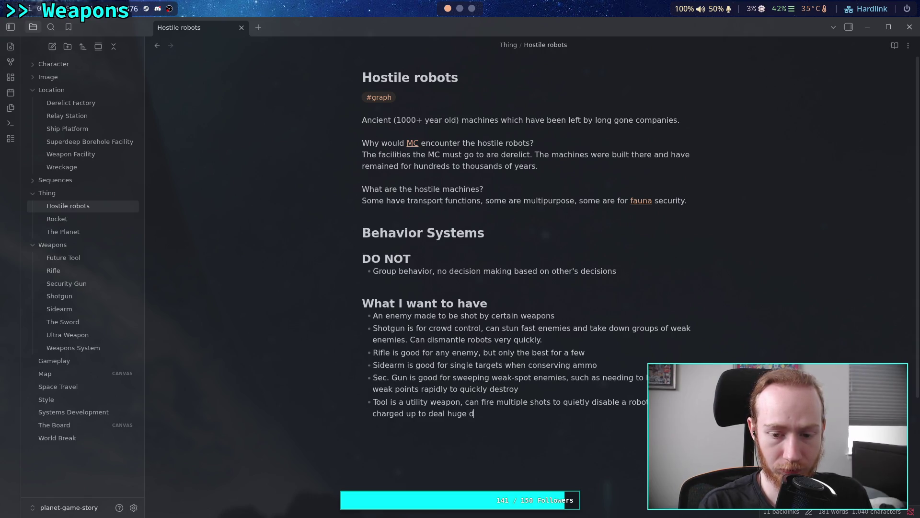
text(amage after)
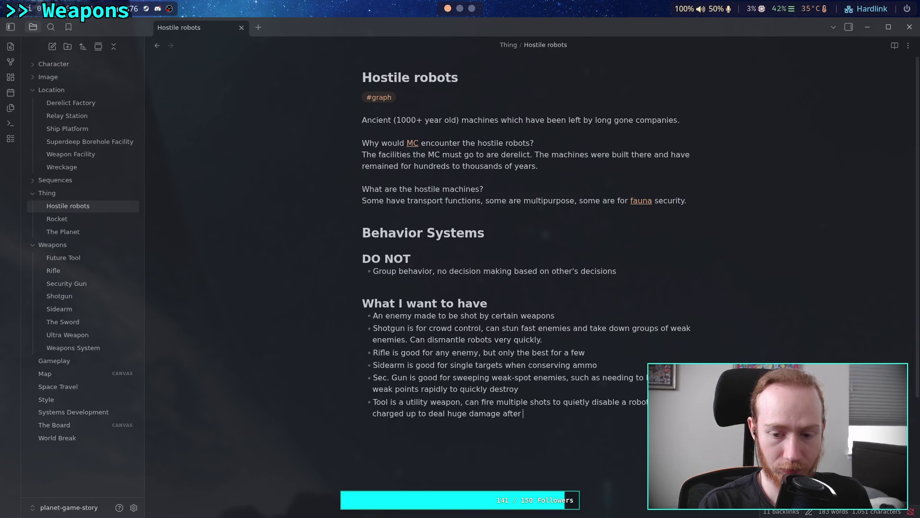
text( a timed delay)
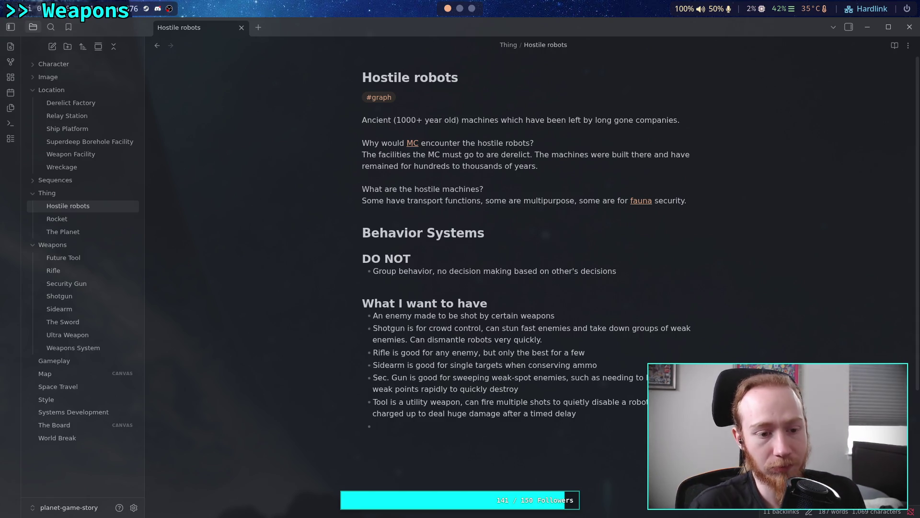
Step: Enter 'Ultra Weapon' as the last bullet of the 'What I want to have' list
text(Ultra Weapon)
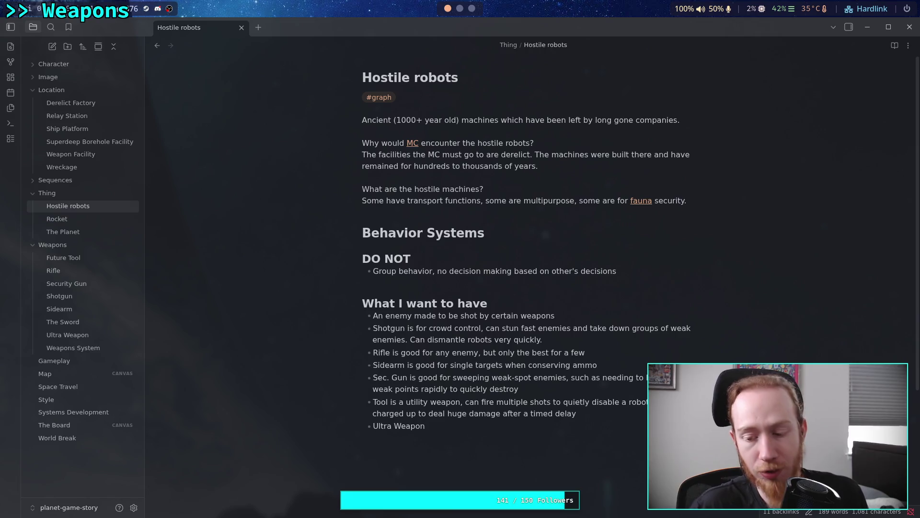